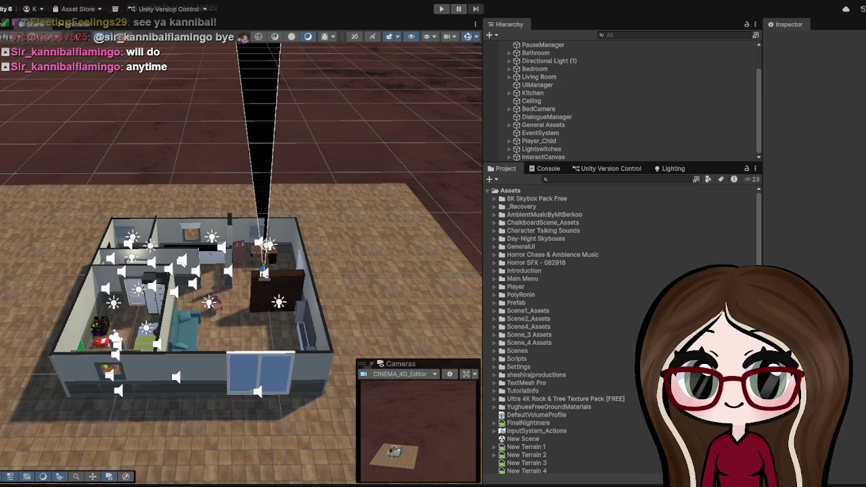
Scroll the Scene view of the furnished house level after leaving Play mode
scroll(250, 284, down, 3)
Expand the Scripts folder in the Project panel and select the Scene6SequenceManager script
scroll(250, 284, up, 3)
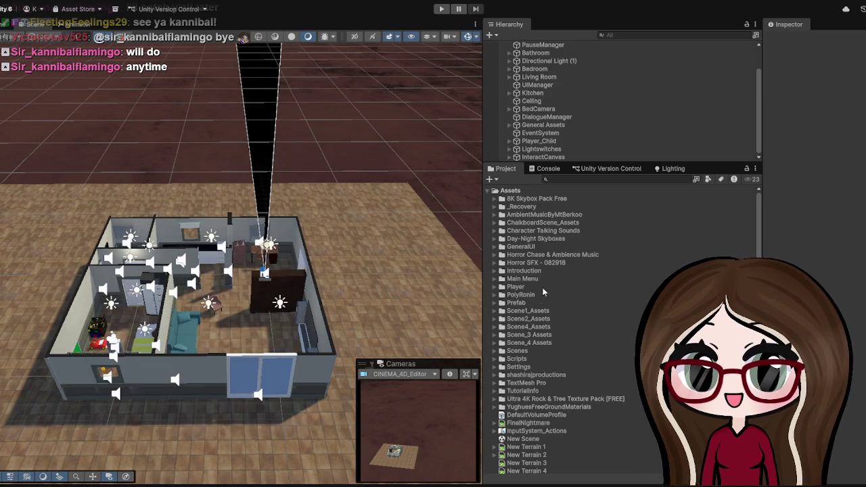
click(519, 360)
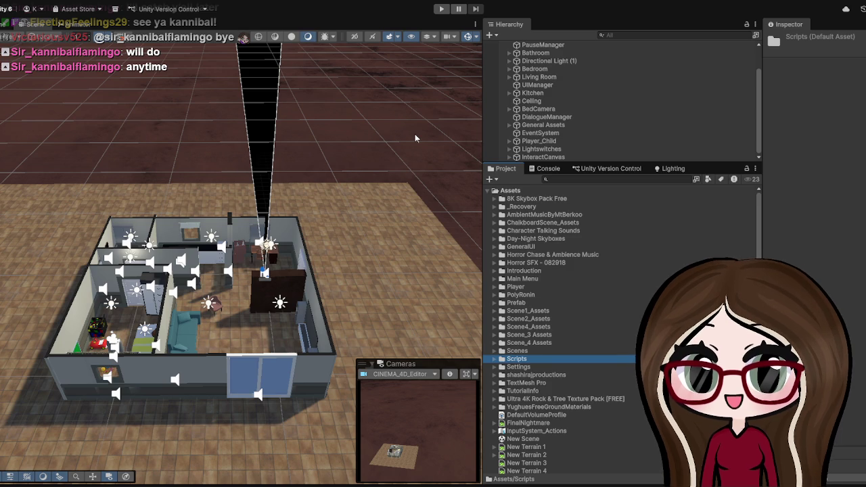
key(Right)
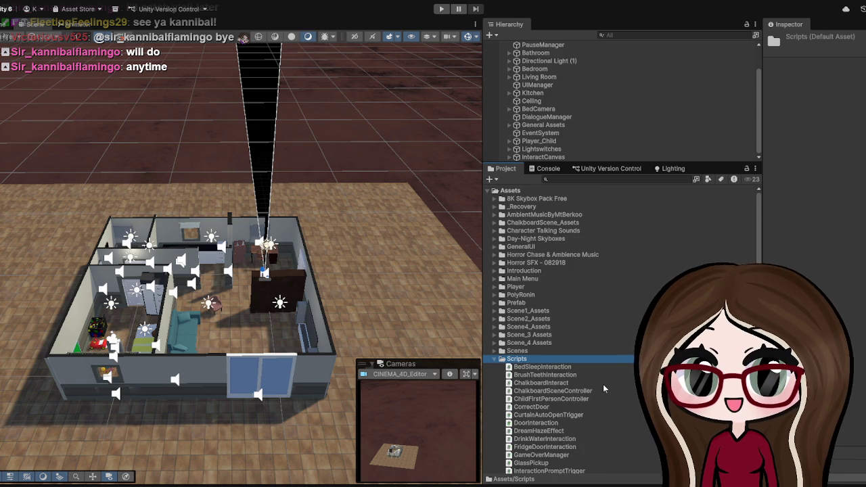
scroll(603, 384, down, 3)
scroll(603, 386, down, 8)
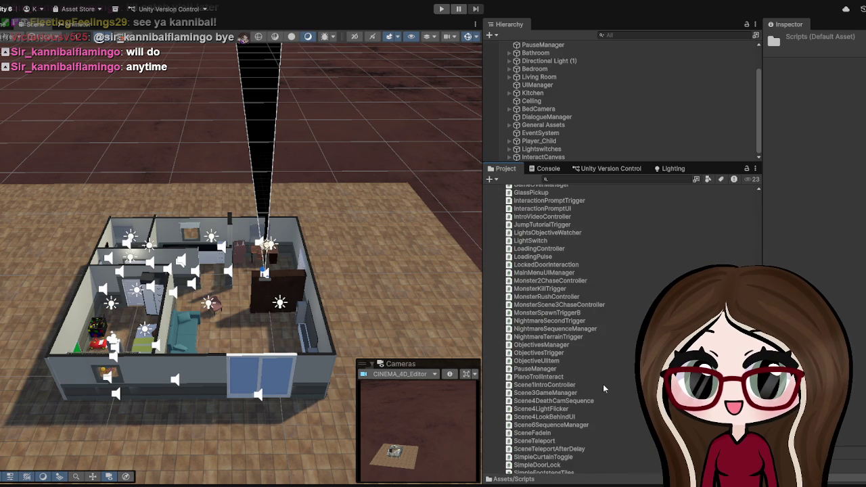
scroll(604, 389, down, 2)
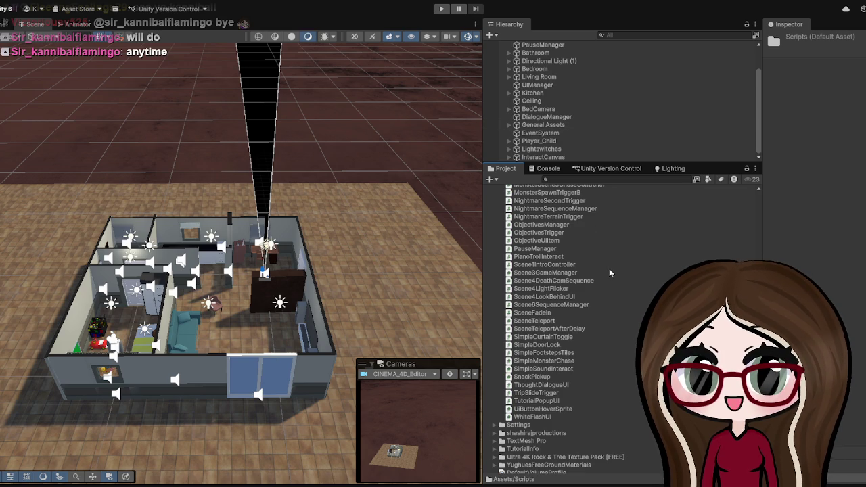
click(566, 306)
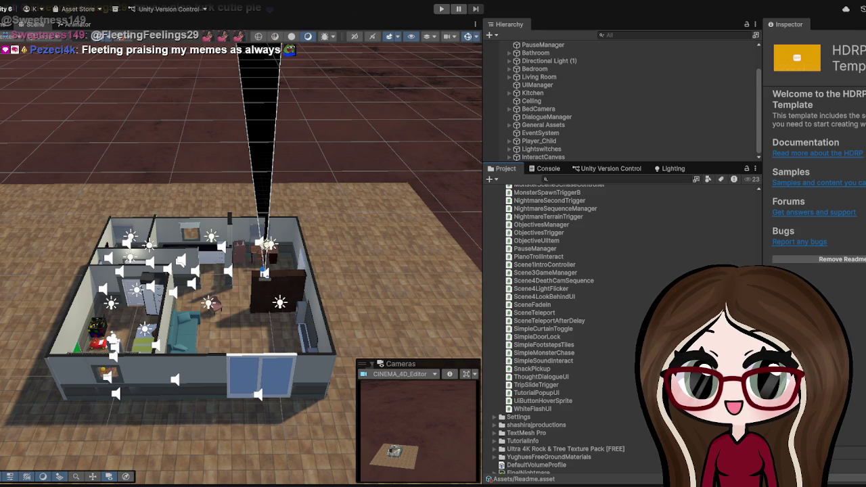
Enter Play mode with Ctrl+P to run the house scene again
key(ctrl+p)
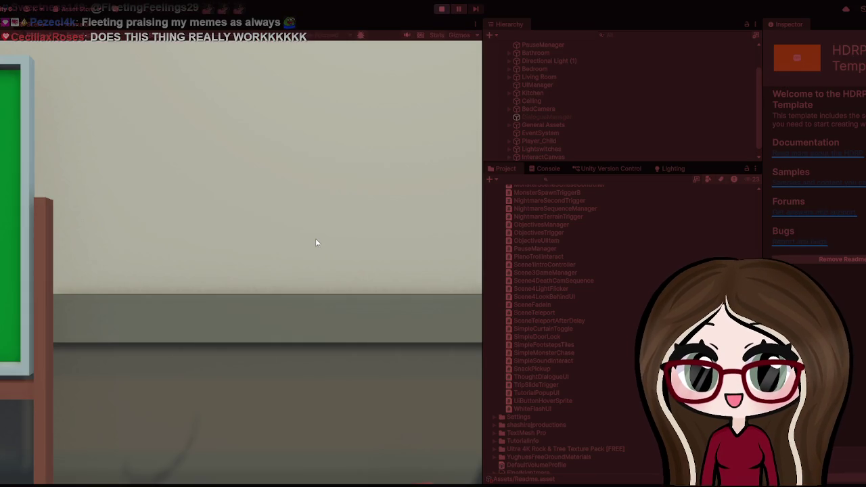
Walk the player from the bedroom past the armchair, sofa and piano into the bathroom
click(315, 242)
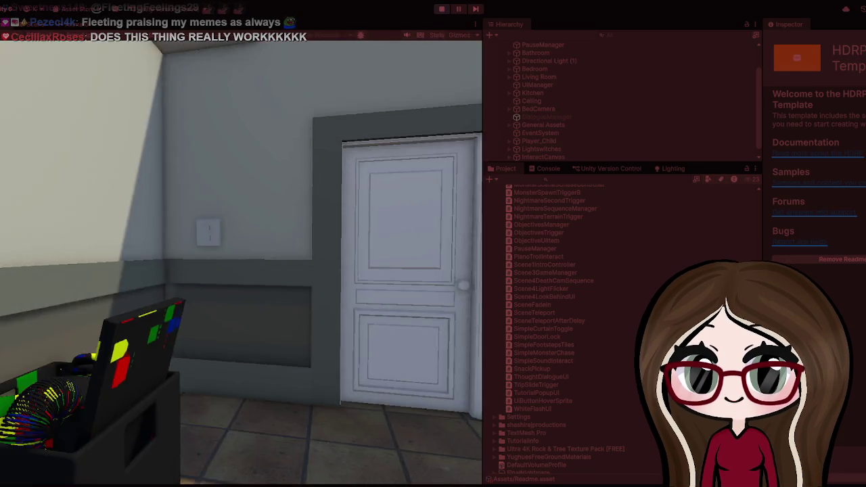
key(w)
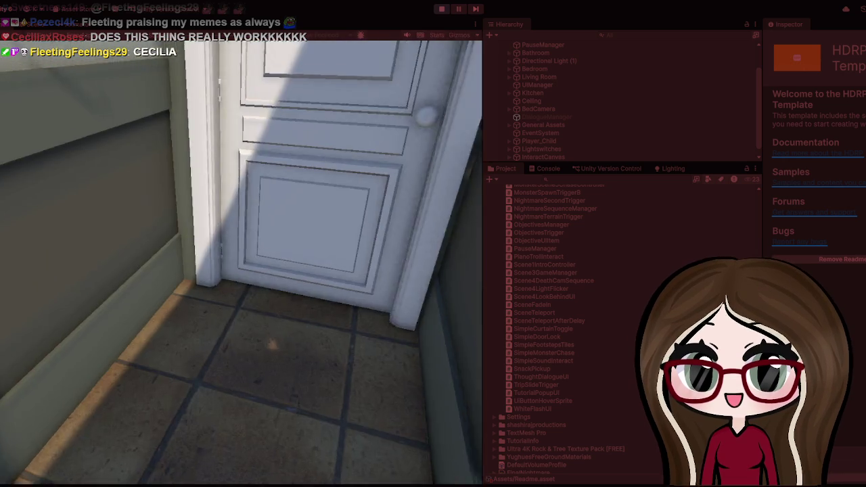
key(w)
key(w)
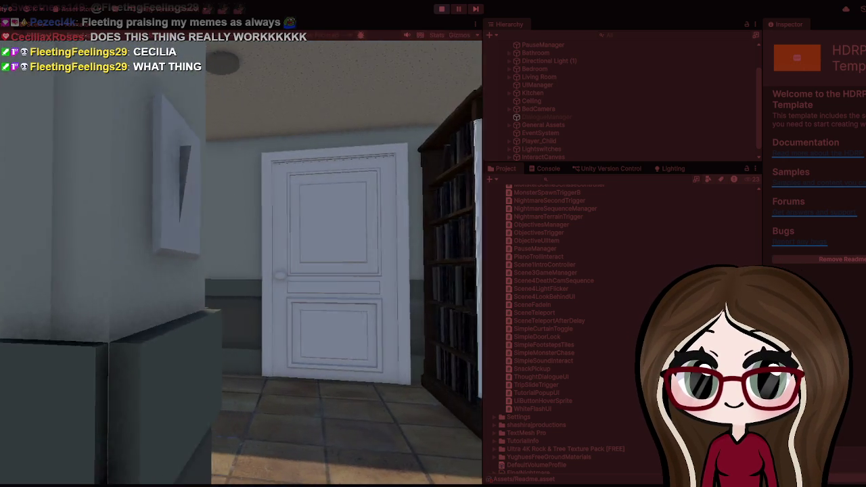
key(w)
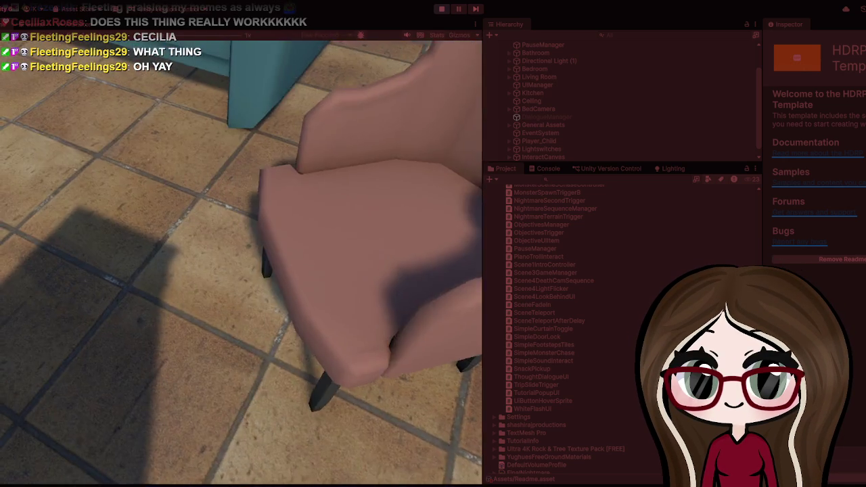
key(w)
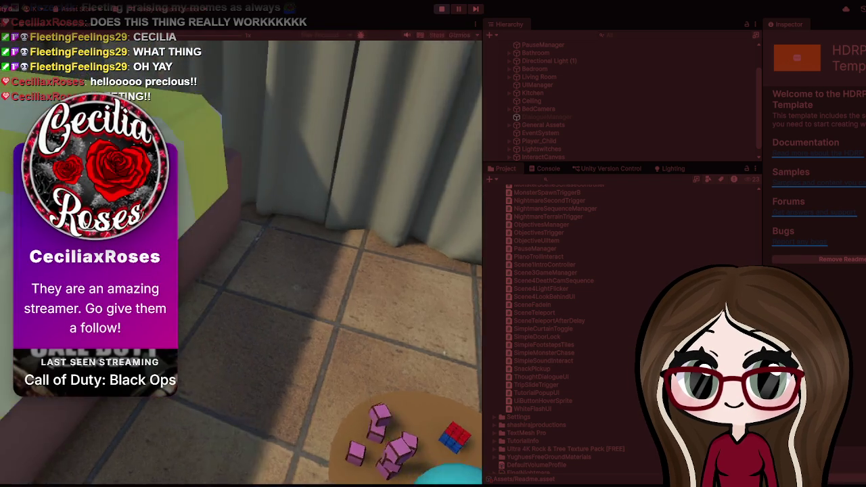
key(w)
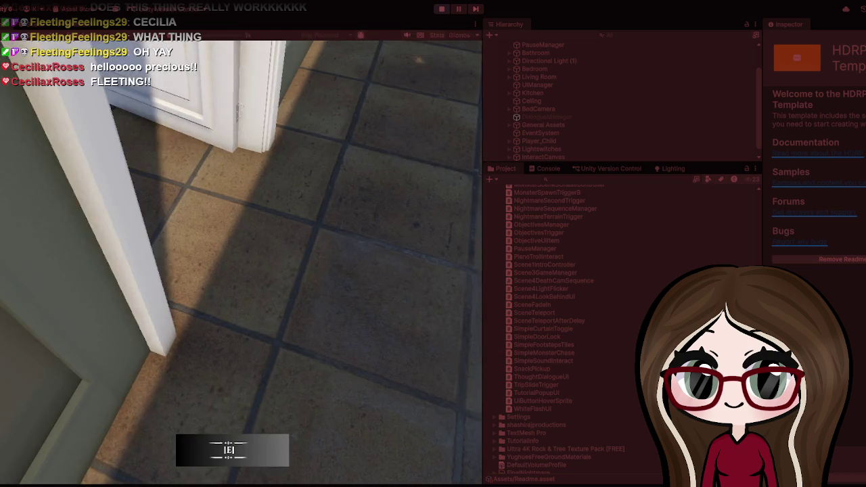
Test the pause menu twice, then stop Play mode
key(Escape)
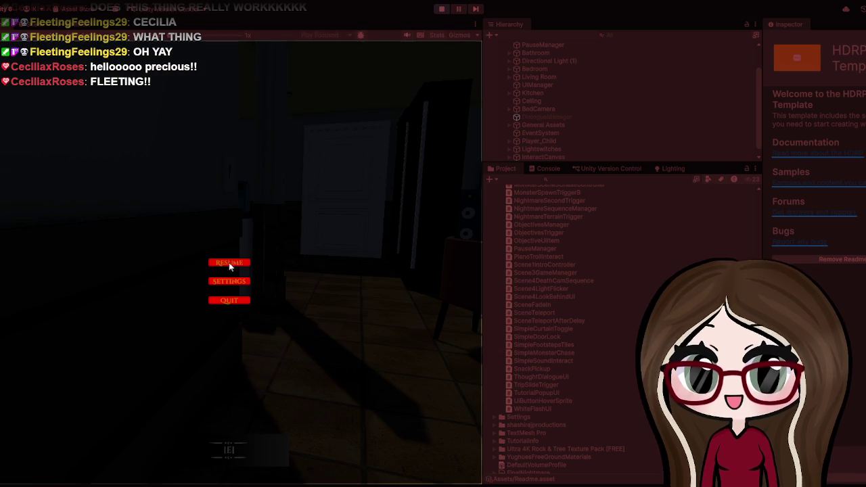
key(Escape)
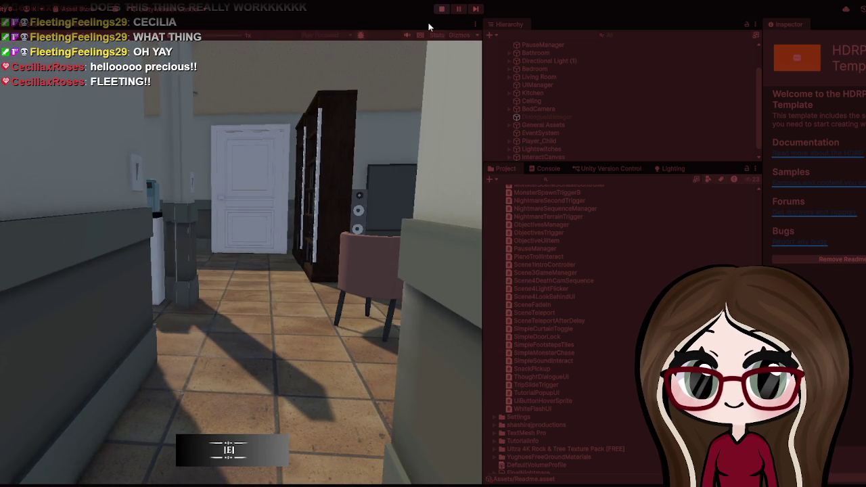
click(441, 9)
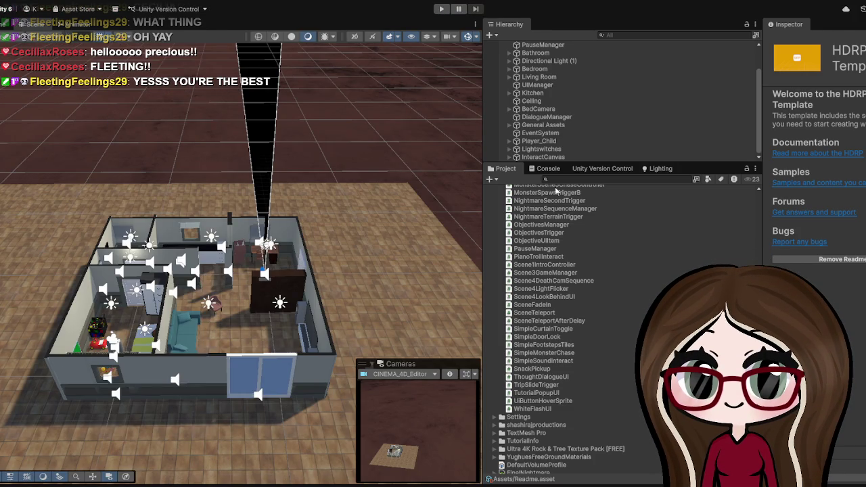
Give the Hierarchy more room and glance at the Console before returning to Project
mouse_move(585, 163)
mouse_down()
mouse_move(587, 263)
mouse_move(592, 194)
mouse_up()
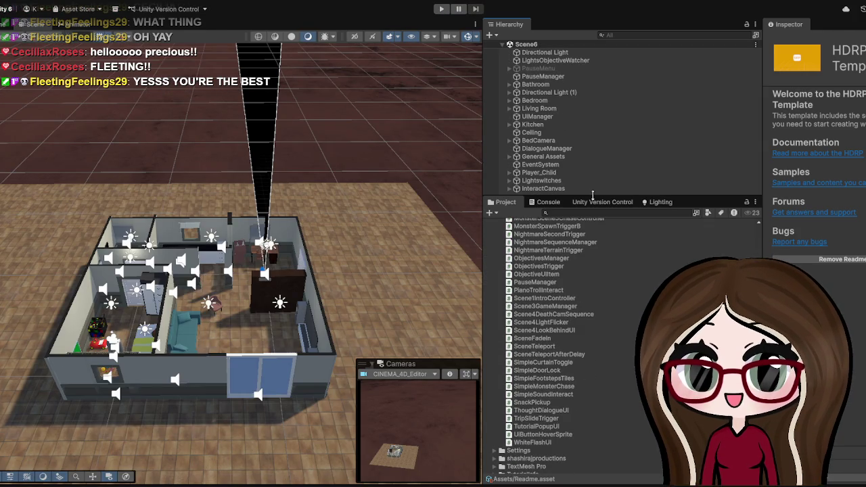
click(560, 204)
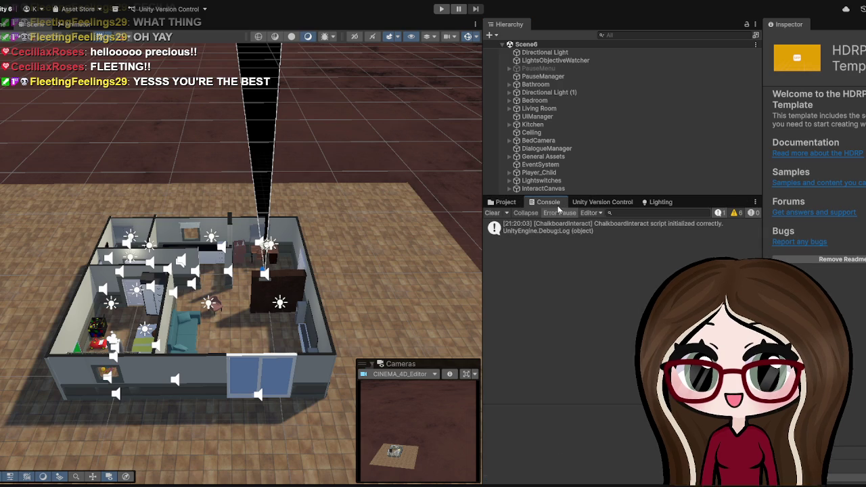
click(521, 204)
Expand the Assets/Scenes folder and select the Scene1 scene file
scroll(527, 333, up, 5)
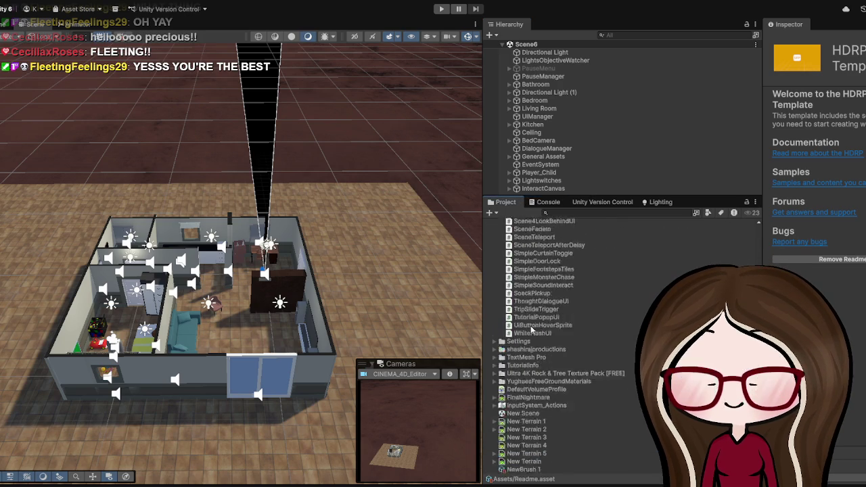
scroll(532, 330, up, 5)
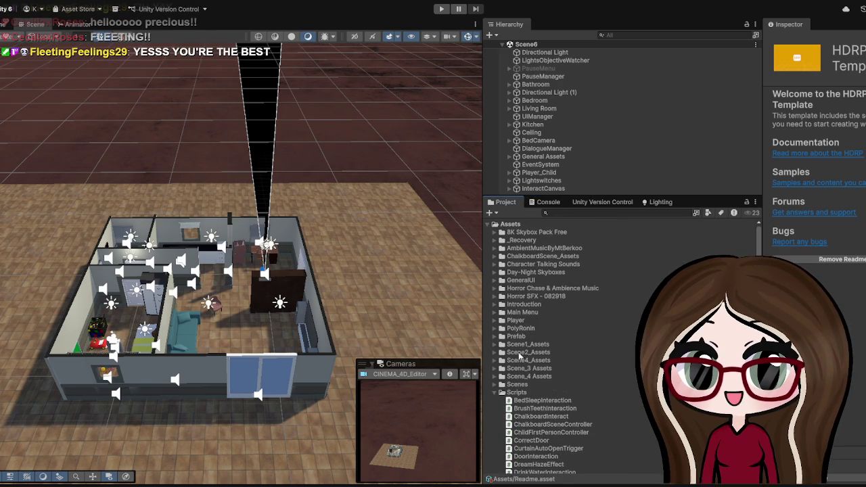
click(515, 385)
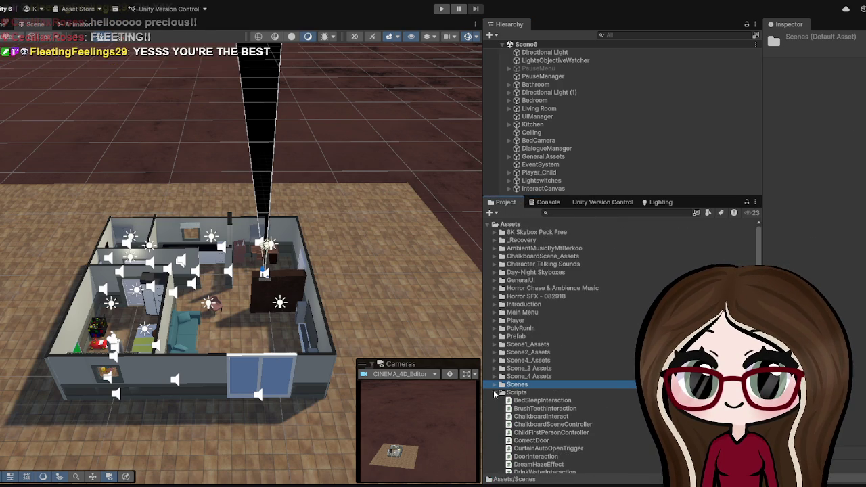
click(495, 386)
scroll(528, 405, down, 3)
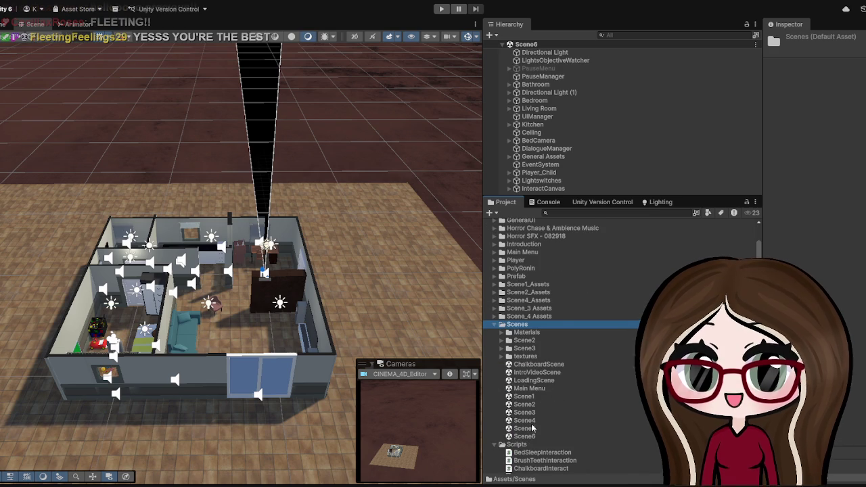
click(526, 396)
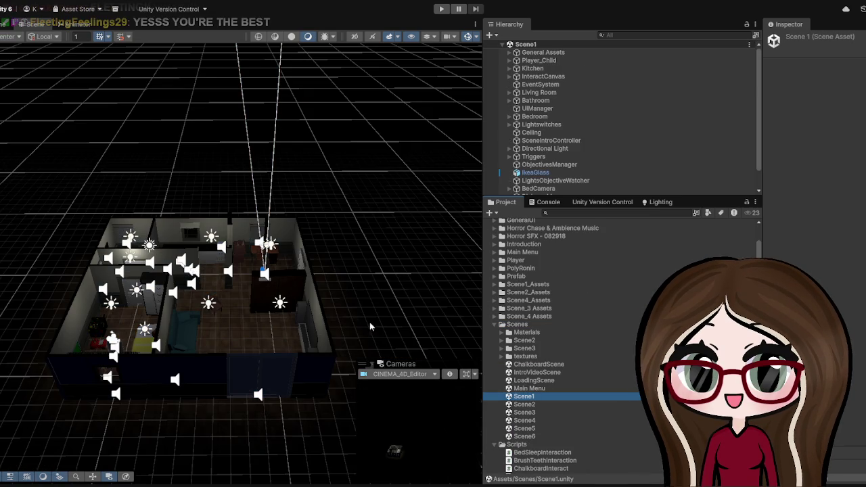
Play Scene1, widen the Game view, and resume from the pause menu
click(440, 9)
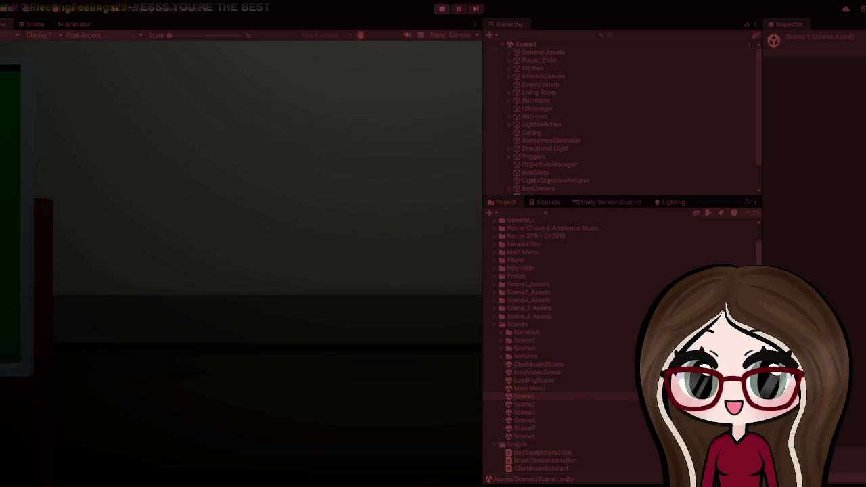
key(Escape)
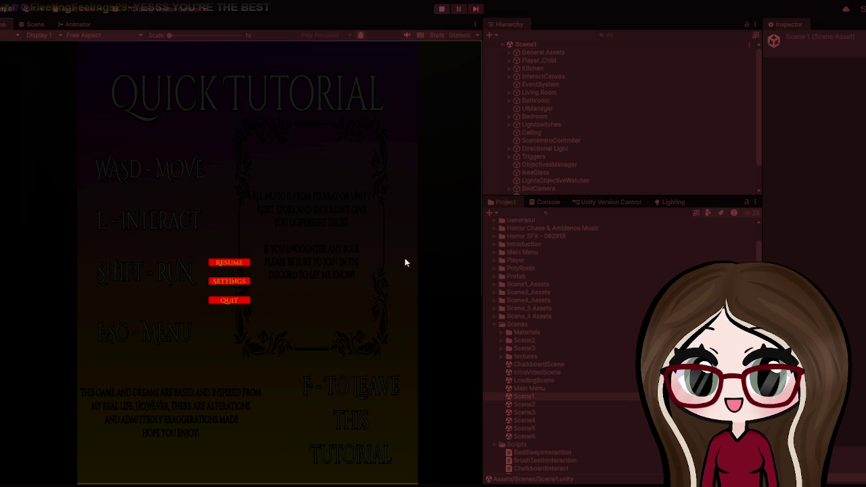
drag(478, 214, 764, 199)
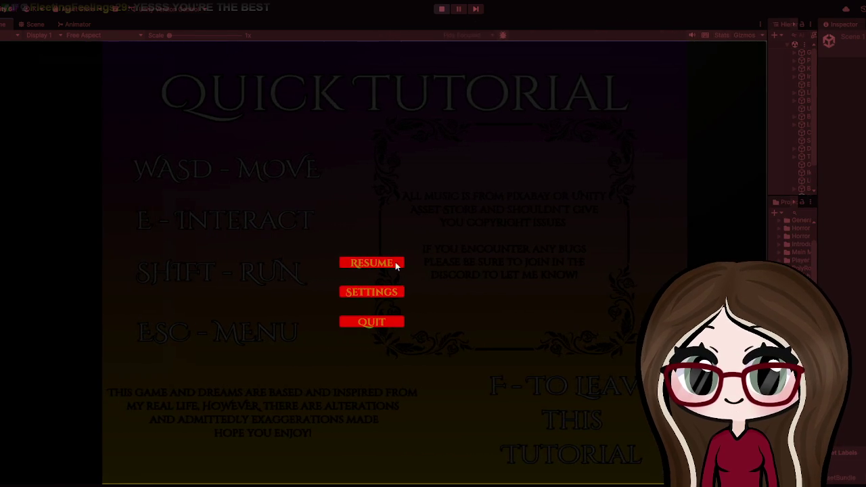
click(398, 263)
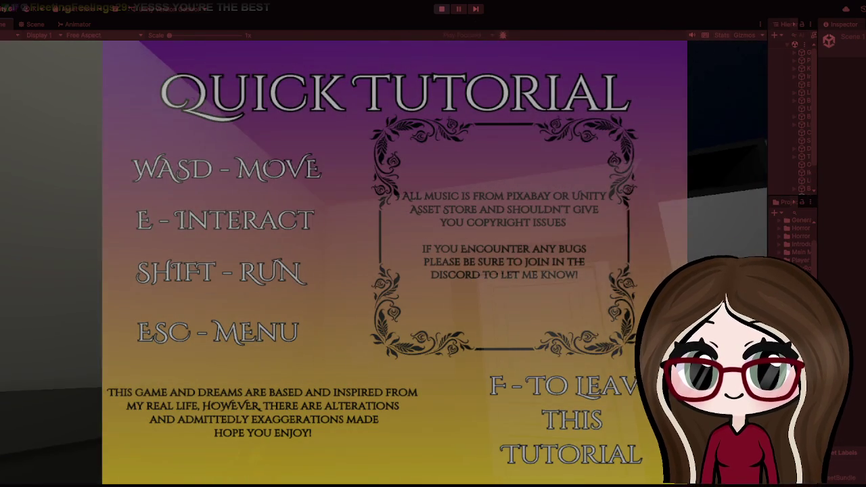
Dismiss the tutorial and draw a white stroke on the bedroom's green easel board
key(f)
key(w)
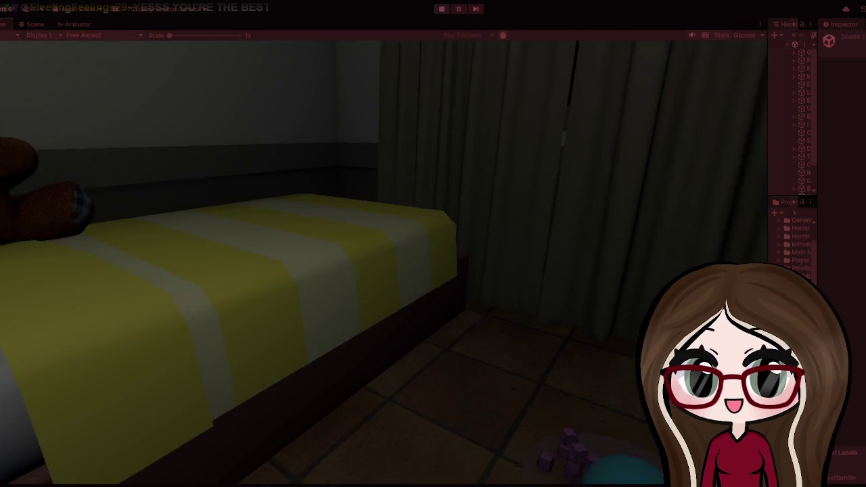
key(w)
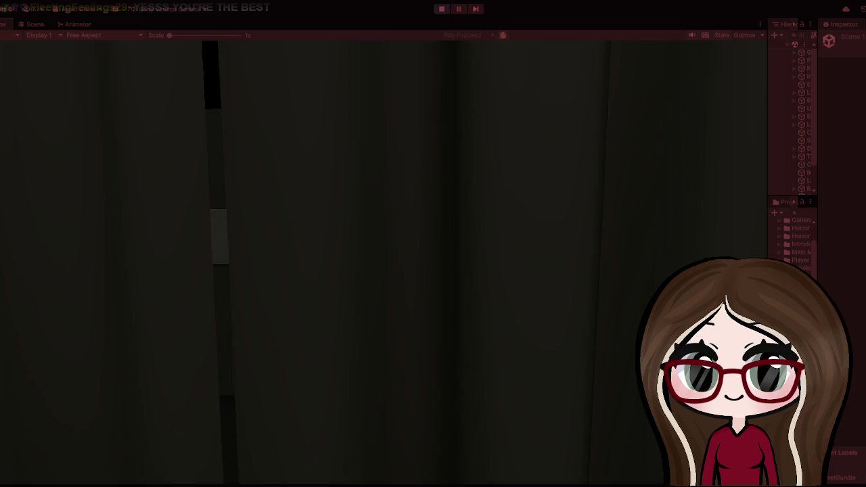
key(w)
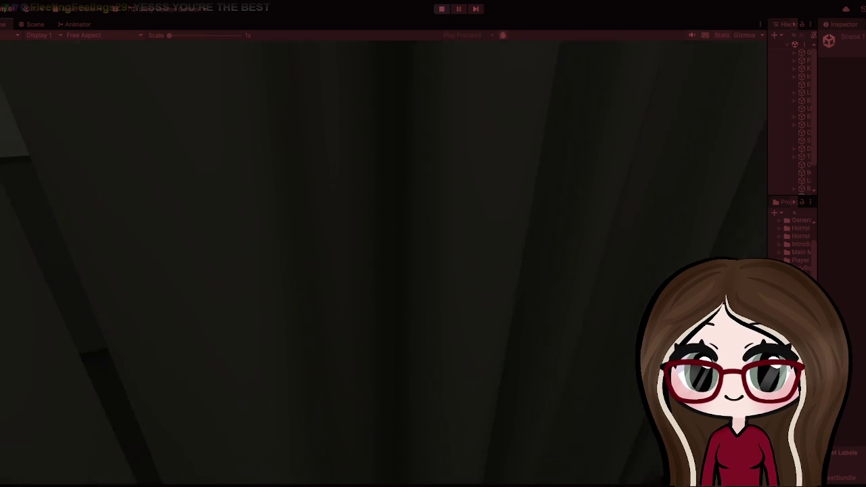
key(w)
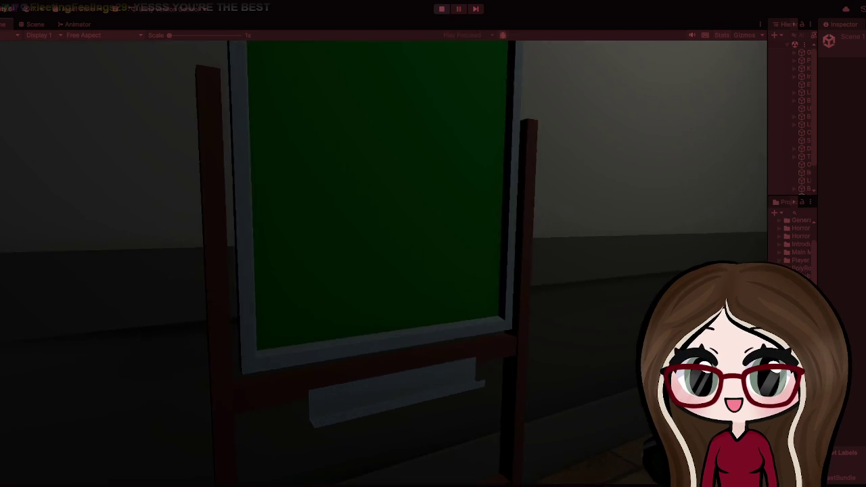
key(e)
drag(371, 275, 521, 199)
key(f)
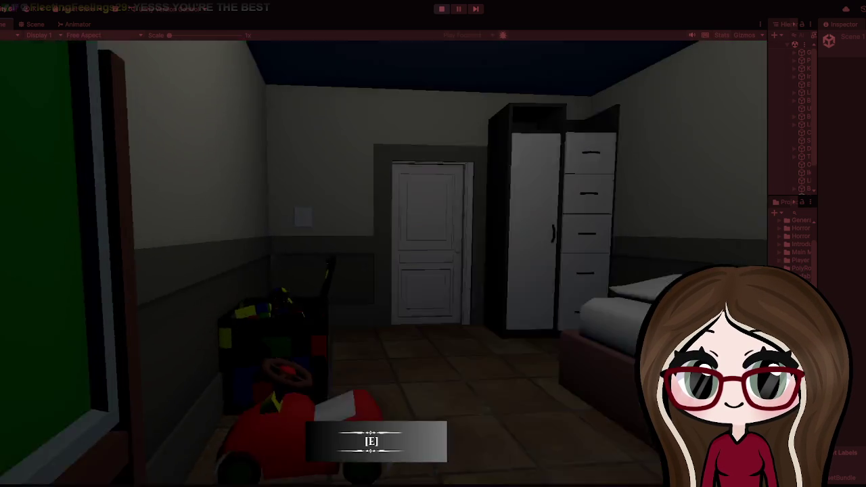
Open the bedroom door, walk down the hallway to the kitchen, and pick up the glass
key(w)
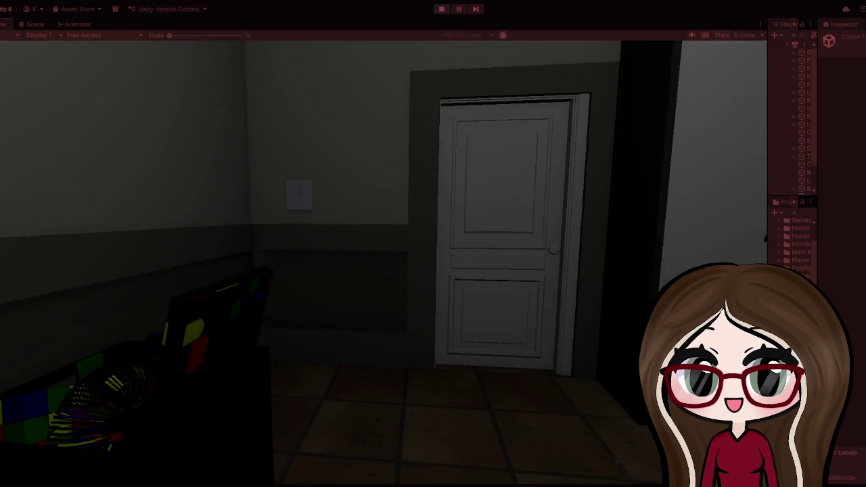
key(e)
key(w)
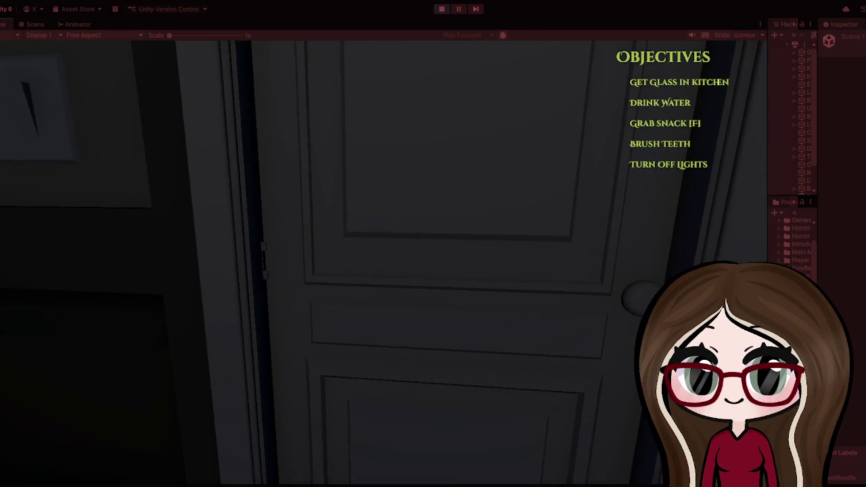
key(w)
key(w)
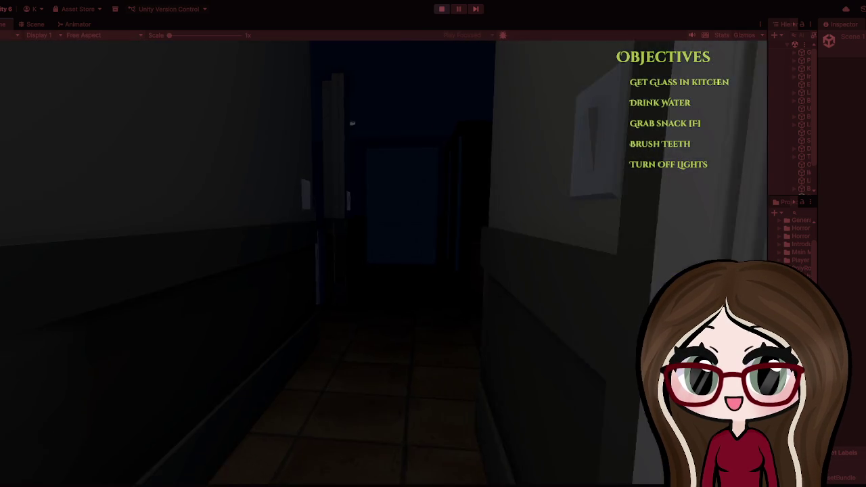
key(w)
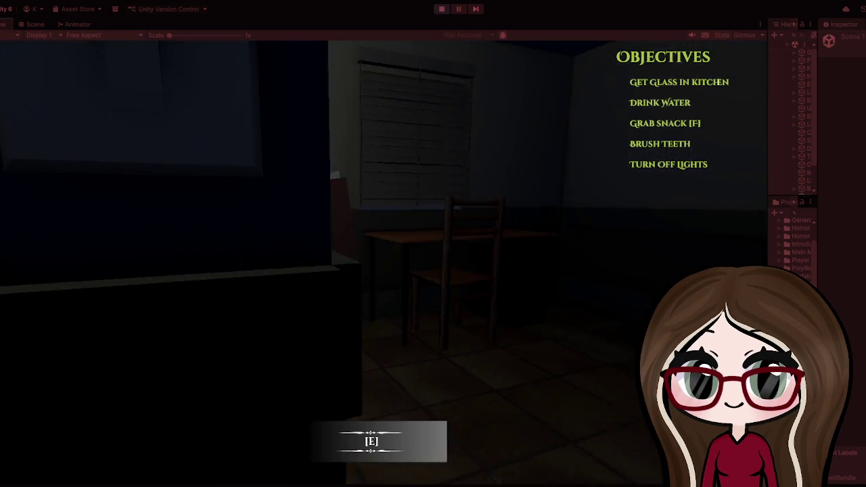
key(w)
key(e)
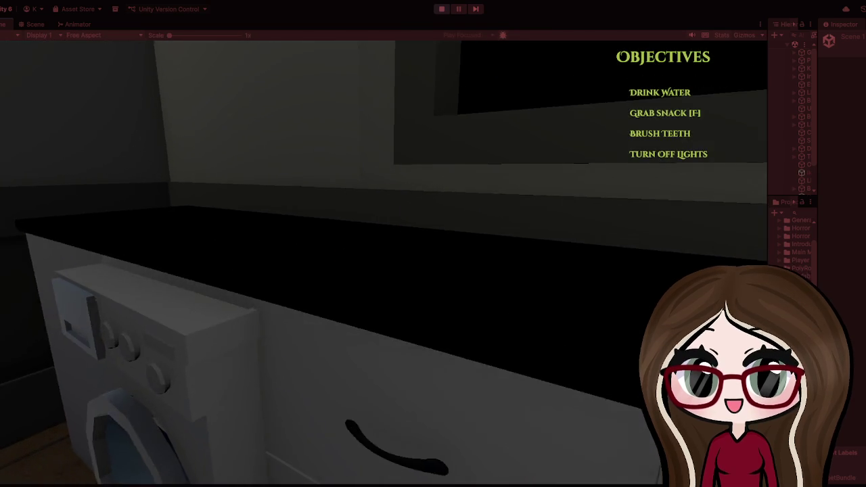
key(e)
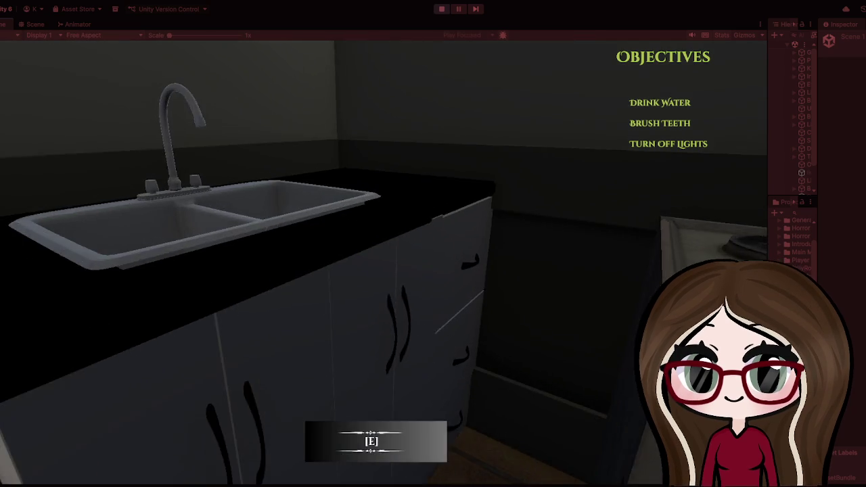
key(w)
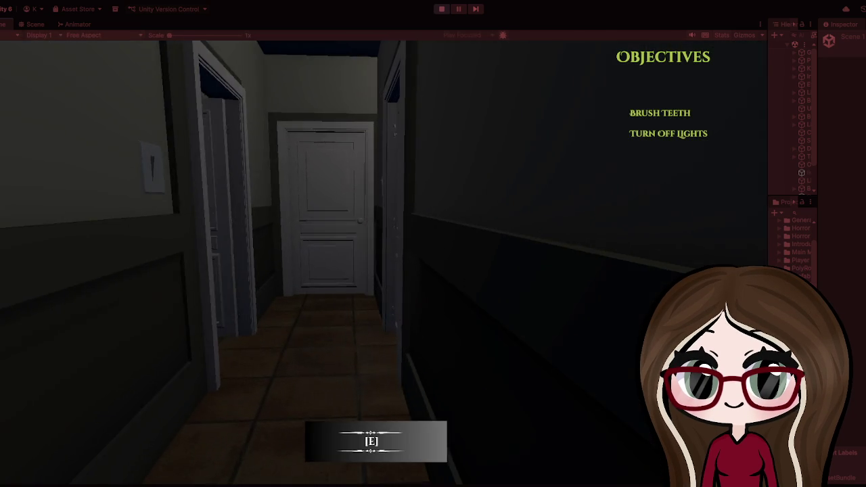
key(w)
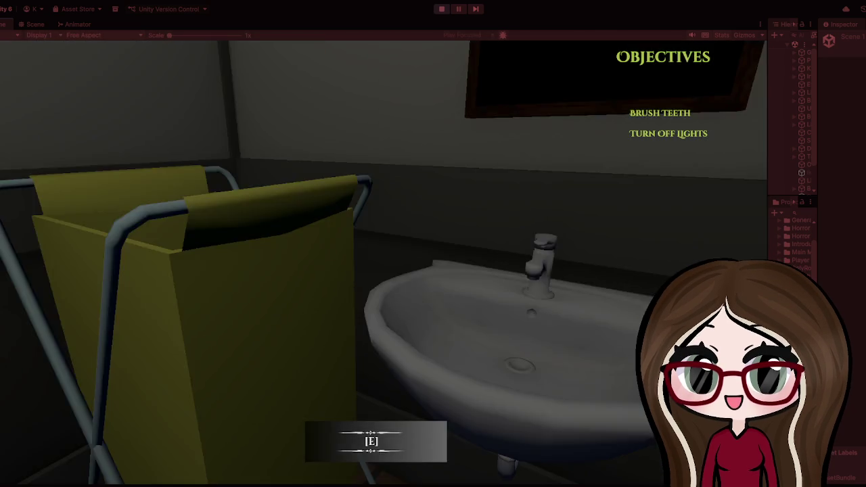
key(w)
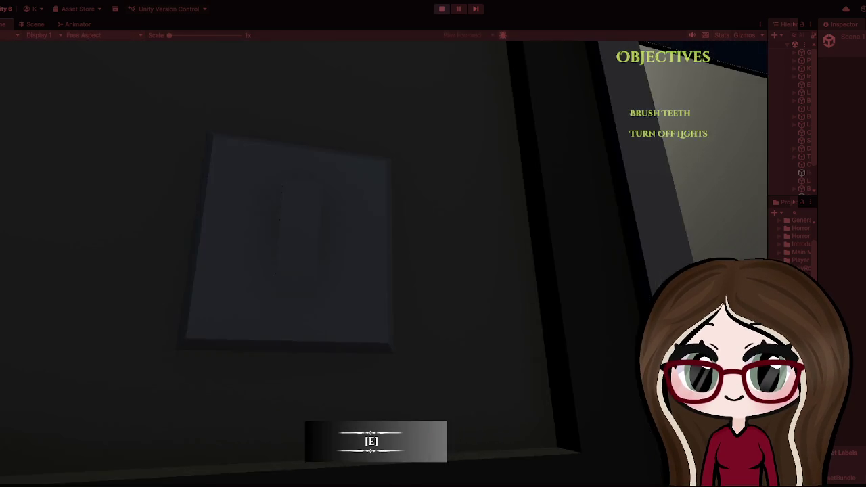
key(w)
key(e)
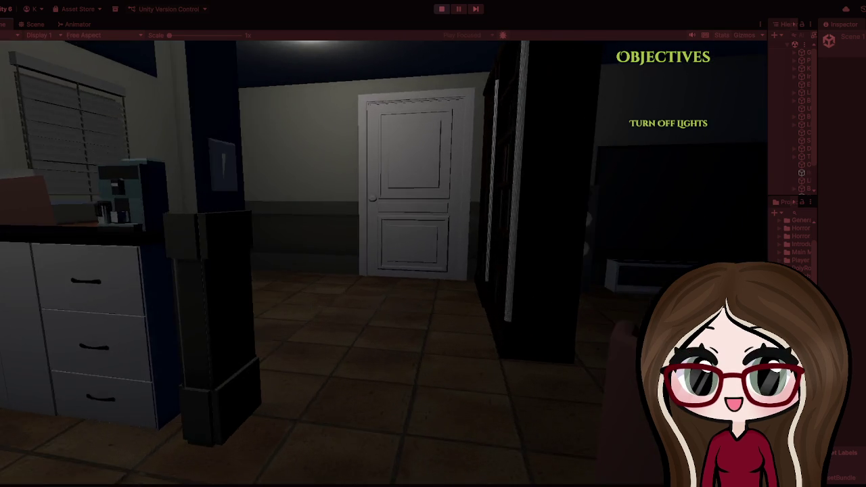
key(w)
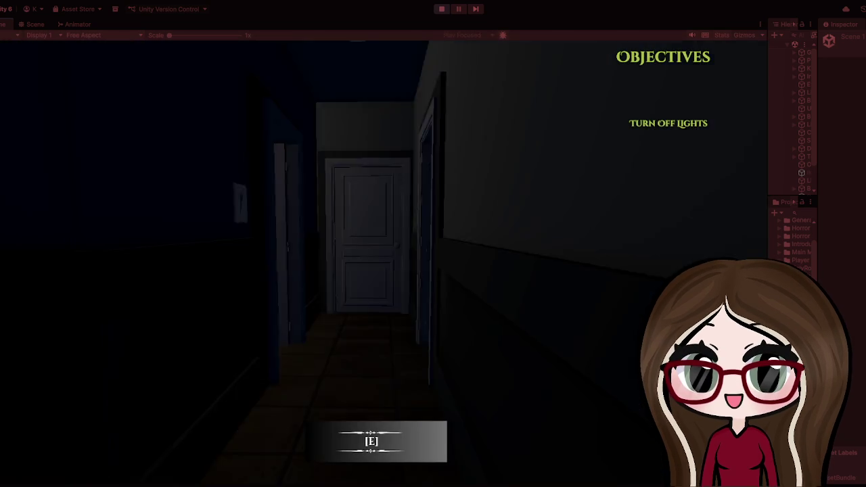
key(w)
key(e)
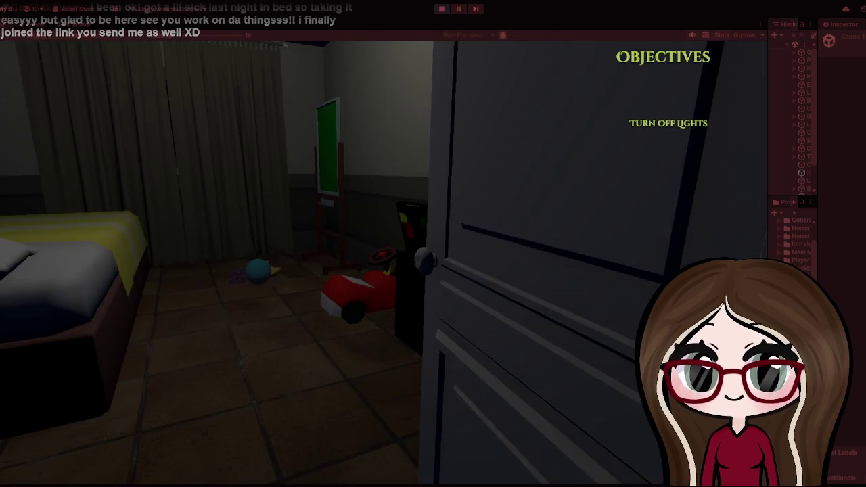
key(s)
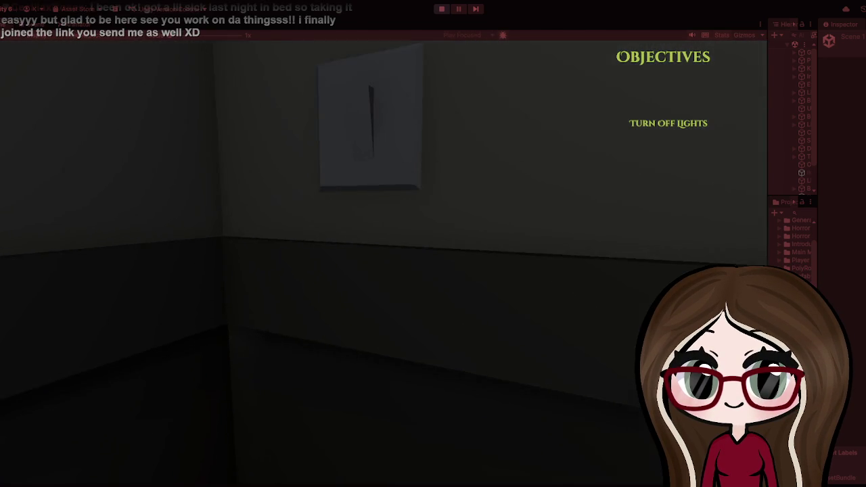
key(e)
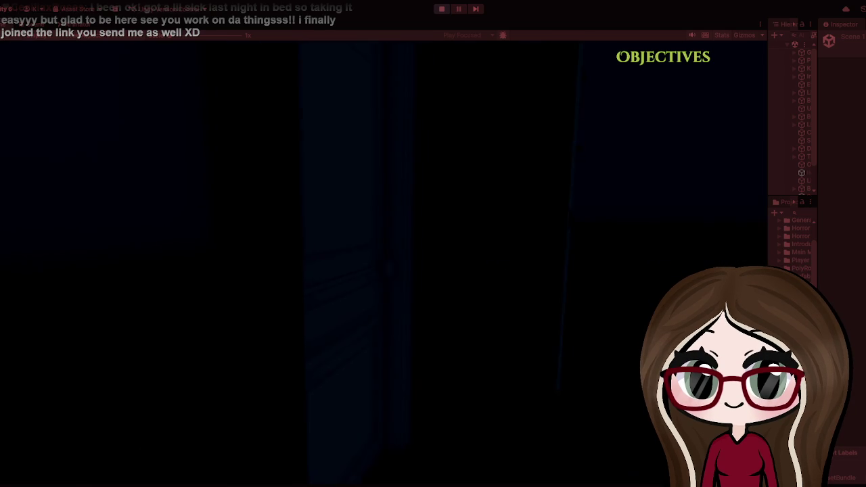
Interact with the bed and play on to the game-over screen
key(e)
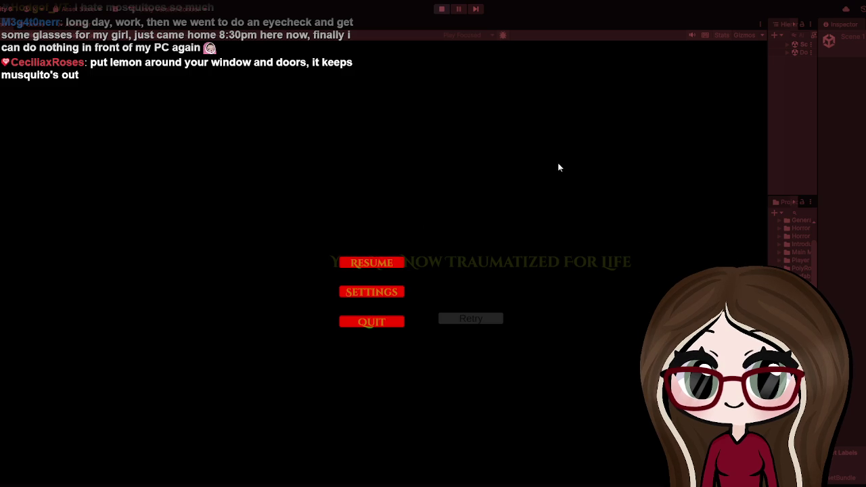
Close the pause menu, widen the Hierarchy, and expand Scene2 to list its child objects
key(Escape)
key(Escape)
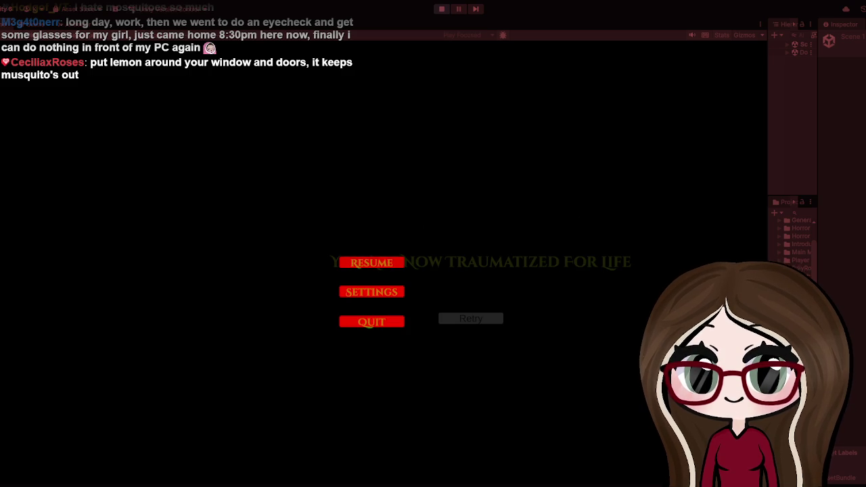
click(381, 265)
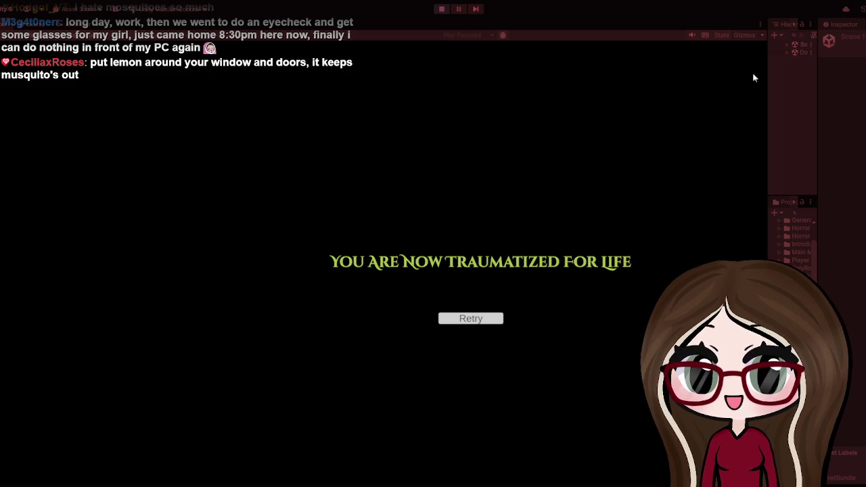
drag(769, 73, 612, 81)
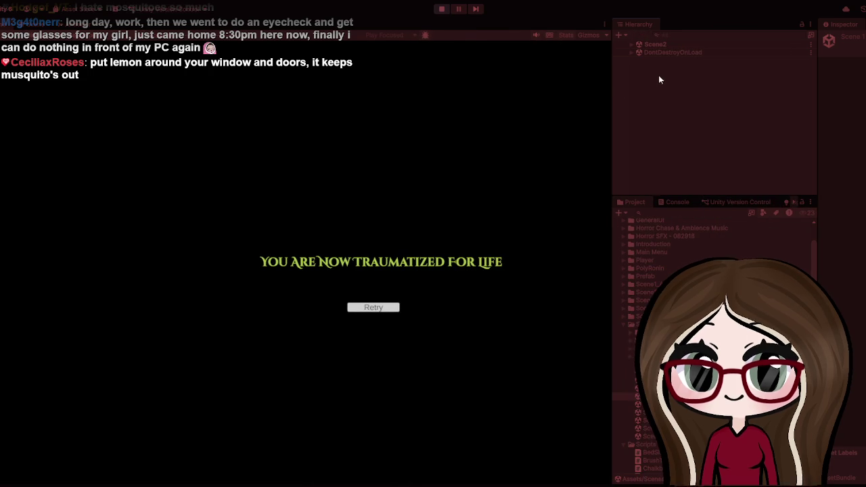
click(635, 49)
click(631, 45)
scroll(658, 65, down, 3)
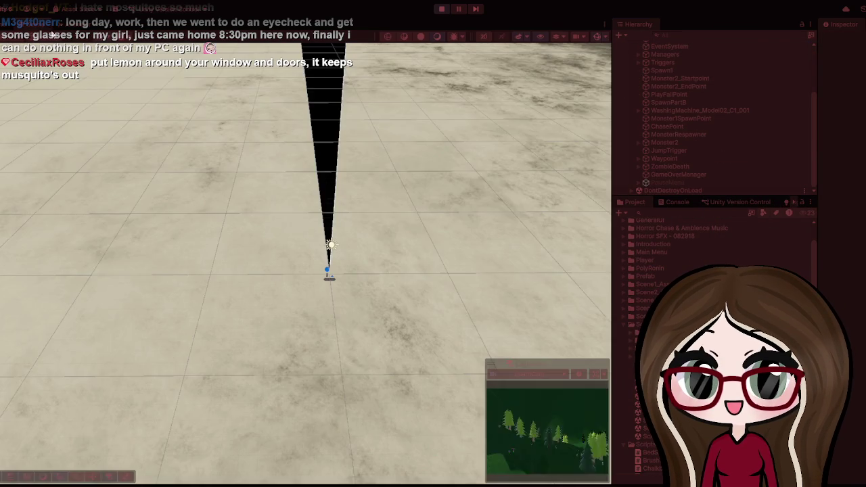
In the Scene view, frame Scene2's Normal terrain and lengthen the Hierarchy list down to GameOverManager
click(24, 25)
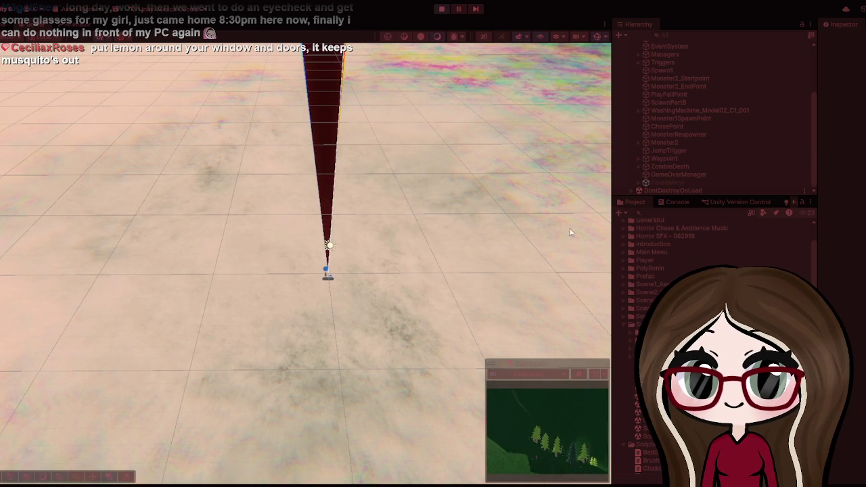
scroll(747, 114, up, 5)
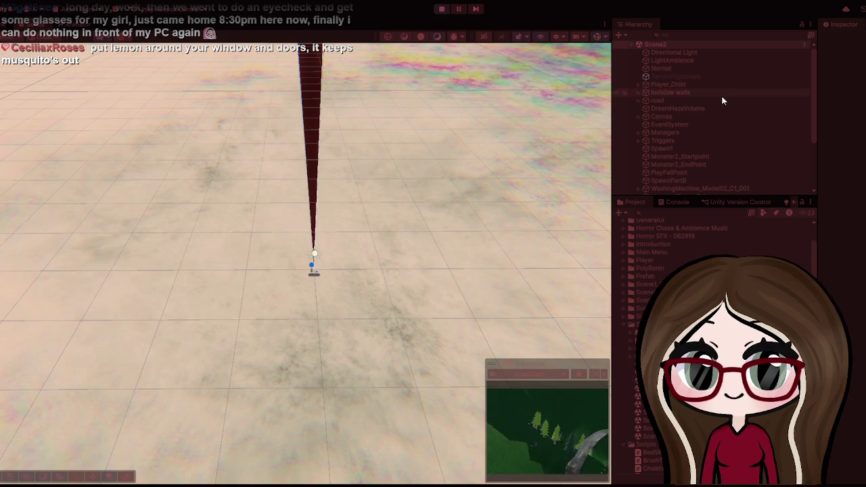
click(671, 70)
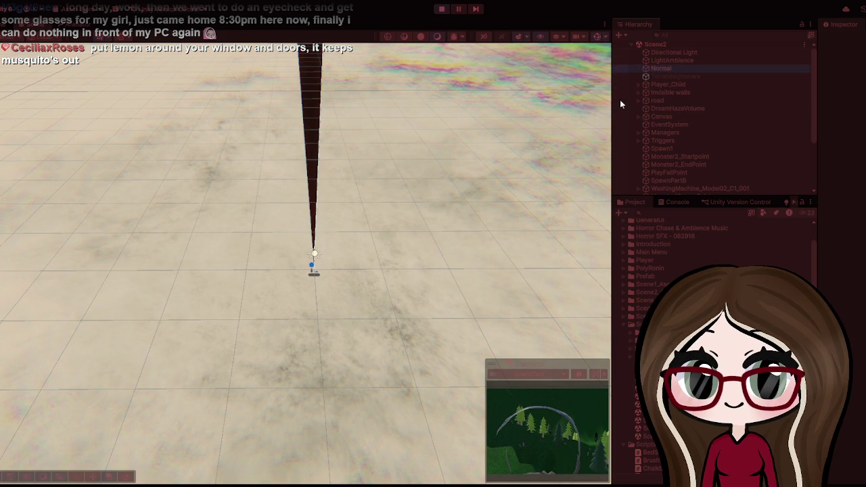
double_click(673, 70)
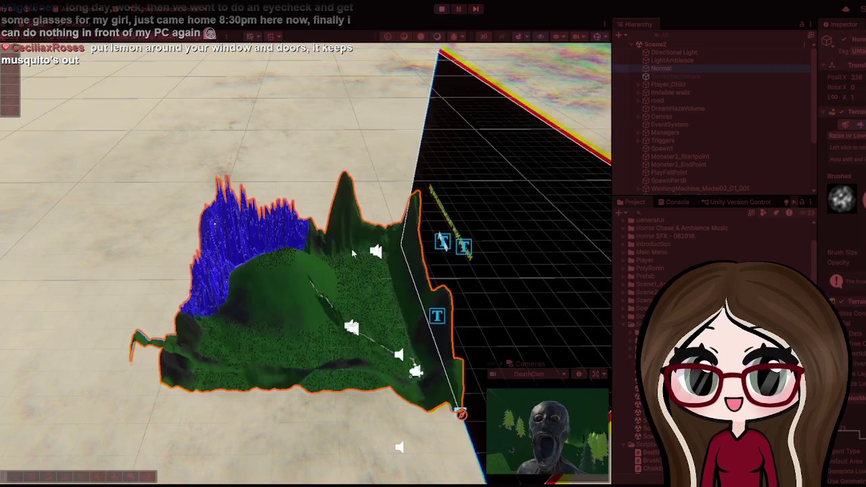
scroll(328, 271, up, 5)
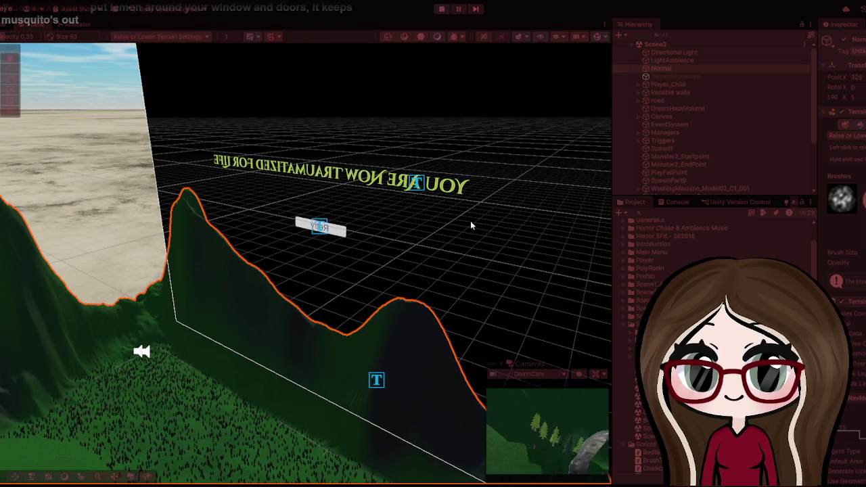
drag(699, 196, 699, 260)
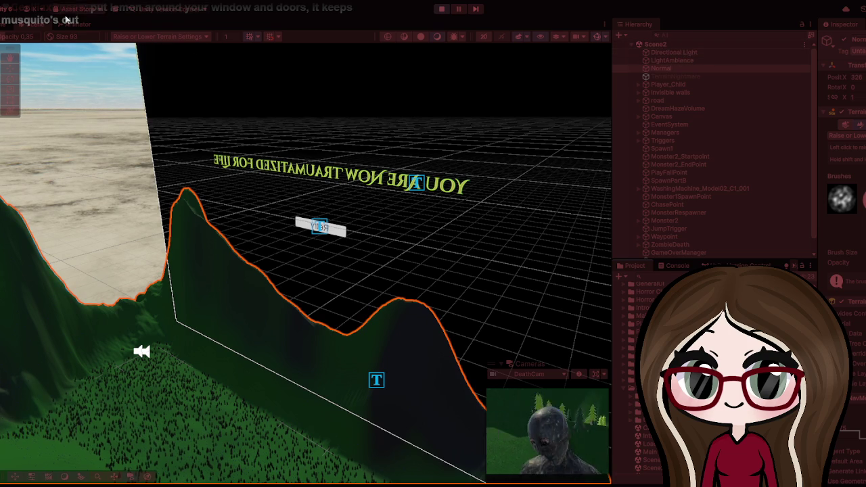
click(21, 25)
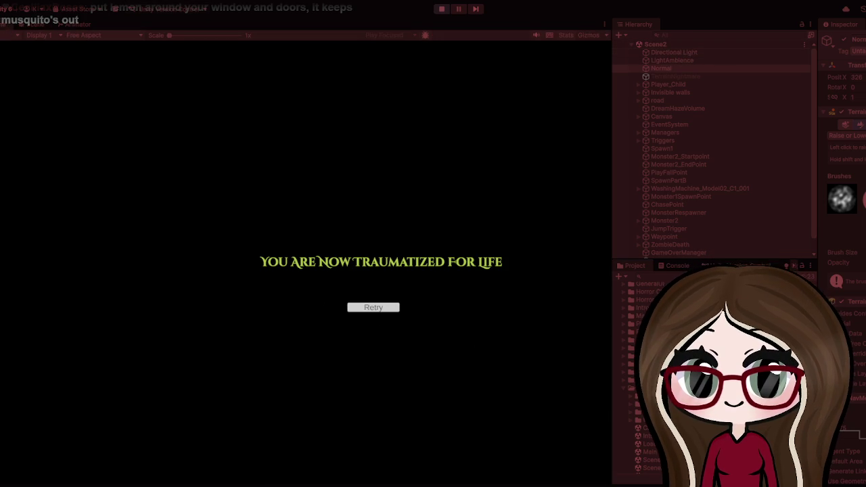
Bring up Scene2's in-game pause menu, then exit Play mode back to scene editing
key(Escape)
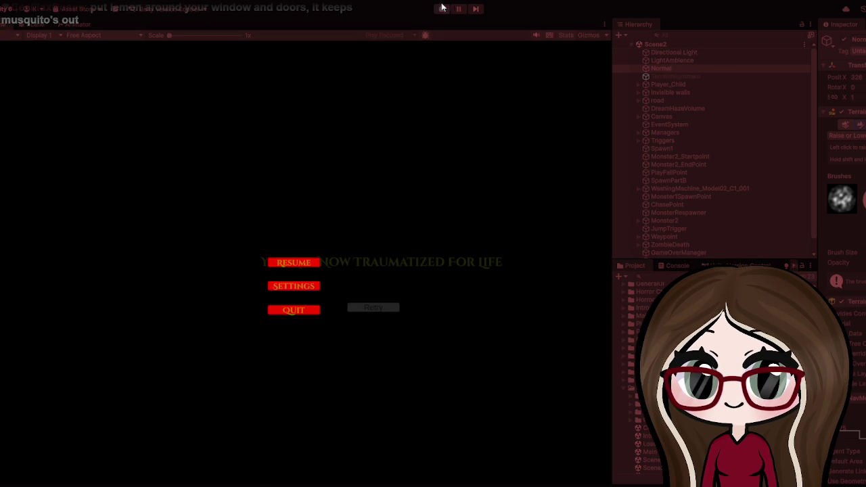
click(440, 10)
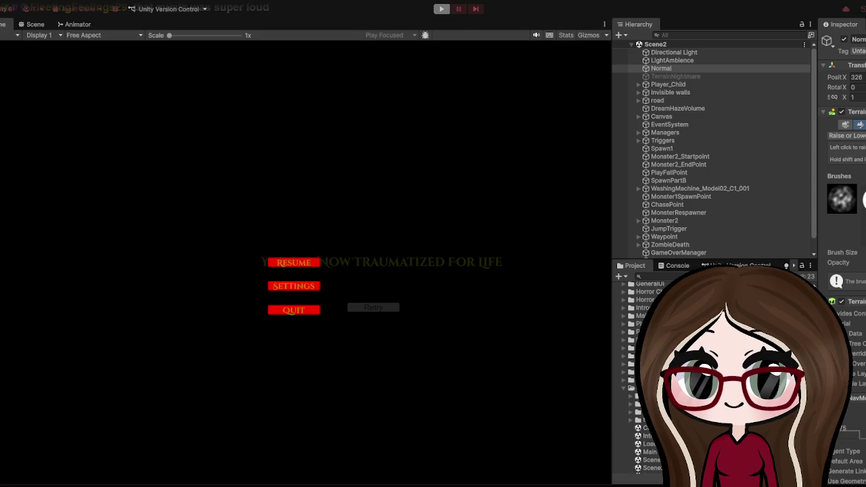
key(ctrl+p)
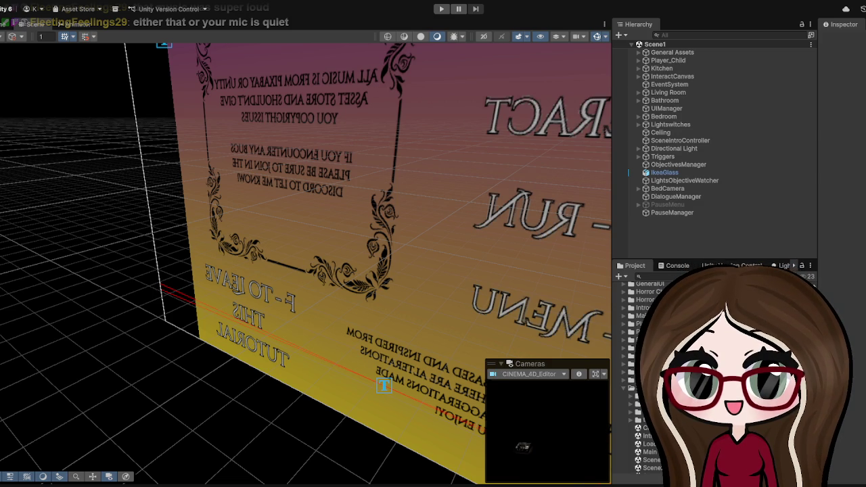
Frame Scene1's Quick Tutorial canvas and orbit to view it from the side
key(f)
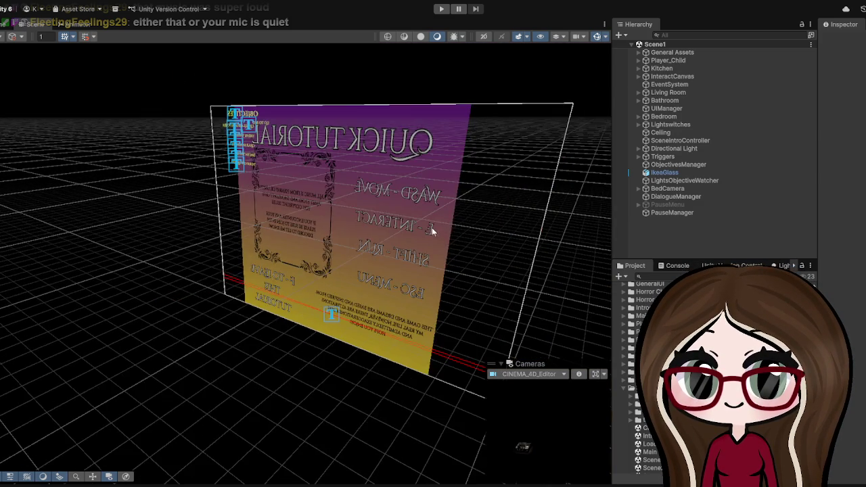
mouse_move(434, 234)
mouse_down()
mouse_move(248, 270)
mouse_move(269, 272)
mouse_move(230, 289)
mouse_move(369, 253)
mouse_move(432, 250)
mouse_up()
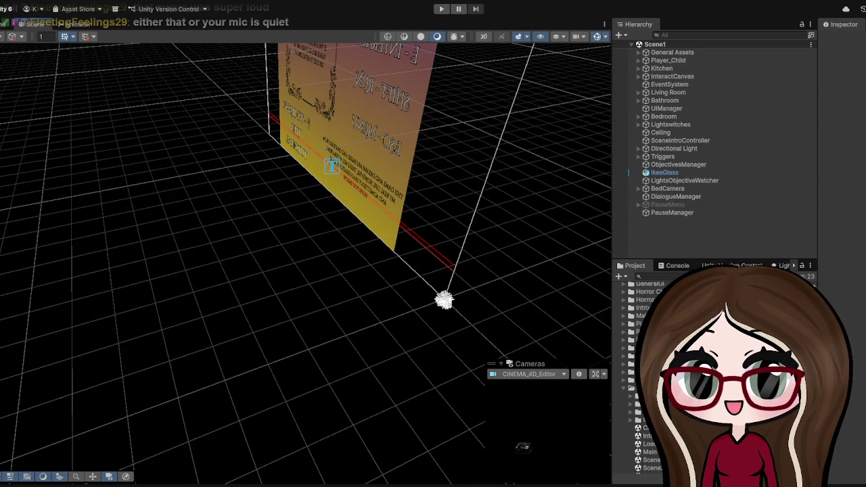
scroll(642, 372, down, 3)
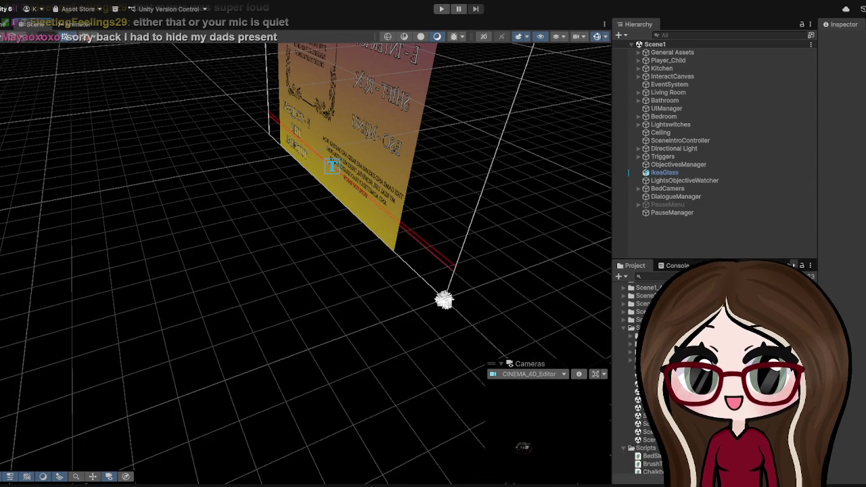
Open the Scene2 scene file from the Project panel's Scenes folder
click(637, 407)
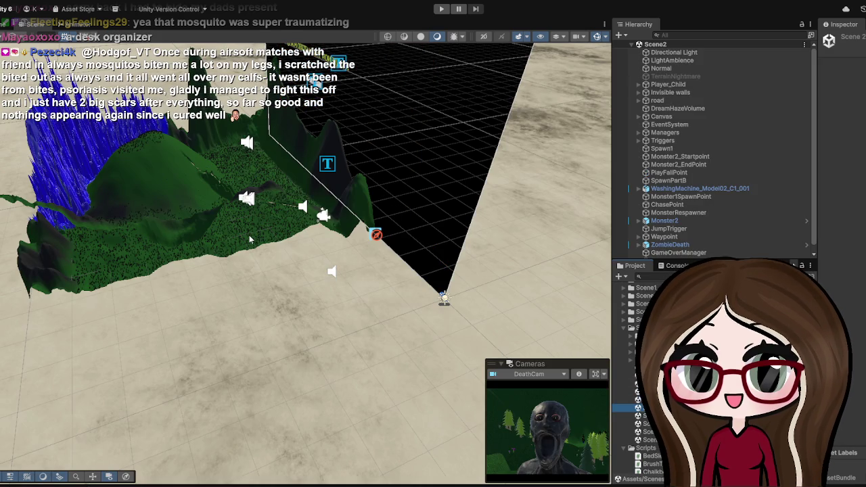
scroll(249, 235, up, 5)
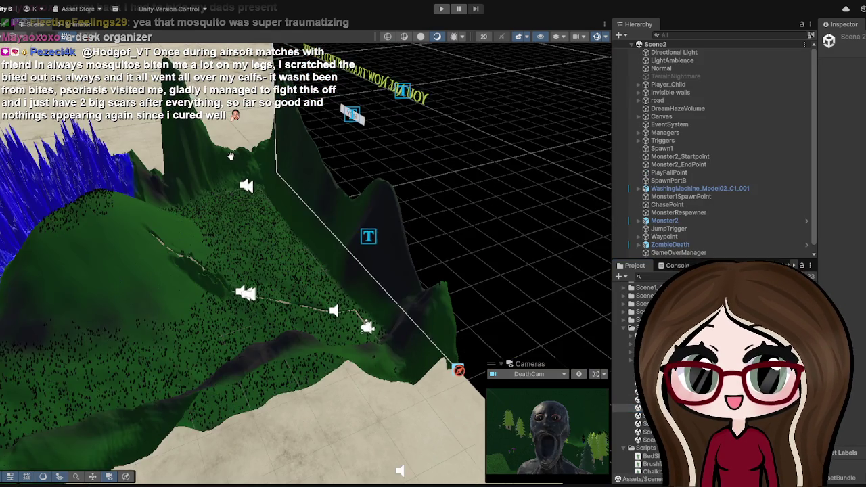
drag(230, 156, 252, 210)
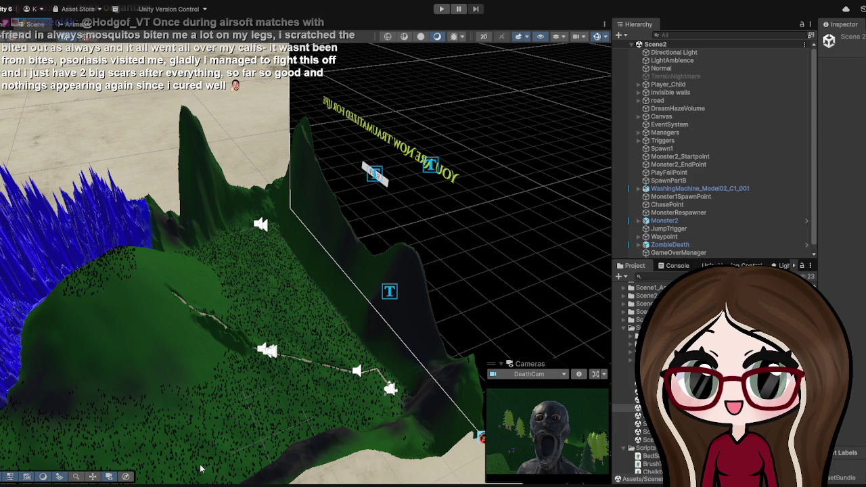
scroll(311, 320, up, 5)
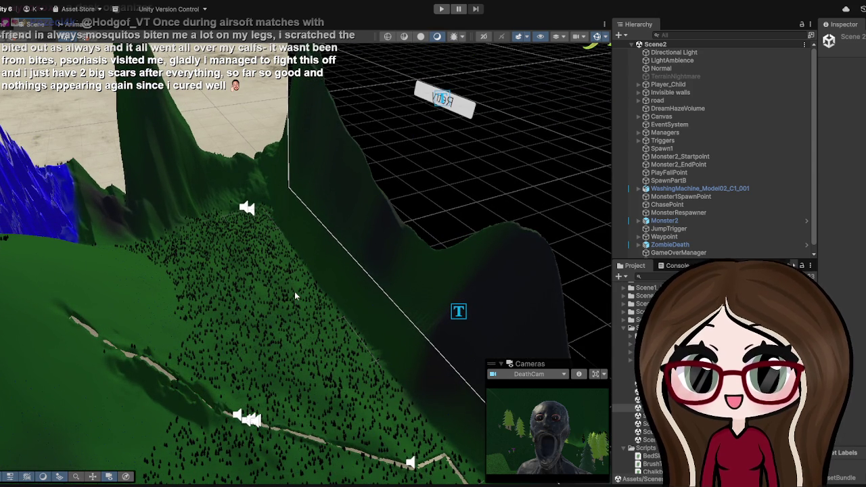
drag(294, 290, 295, 192)
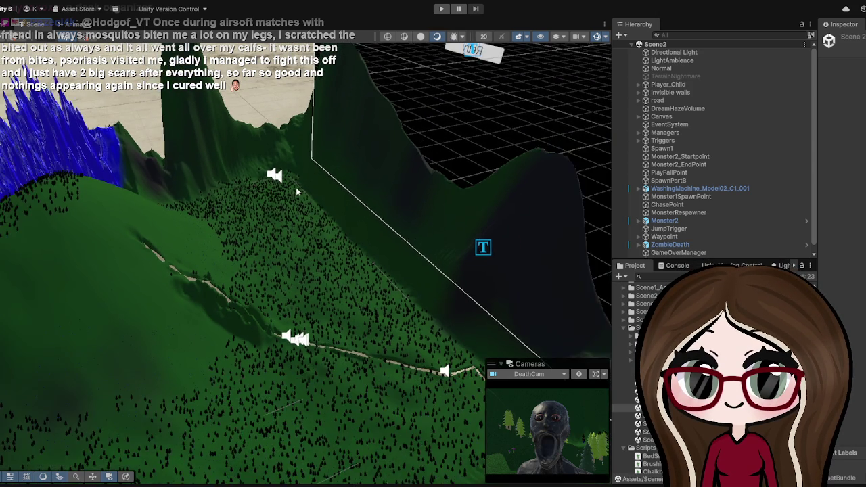
scroll(295, 192, down, 5)
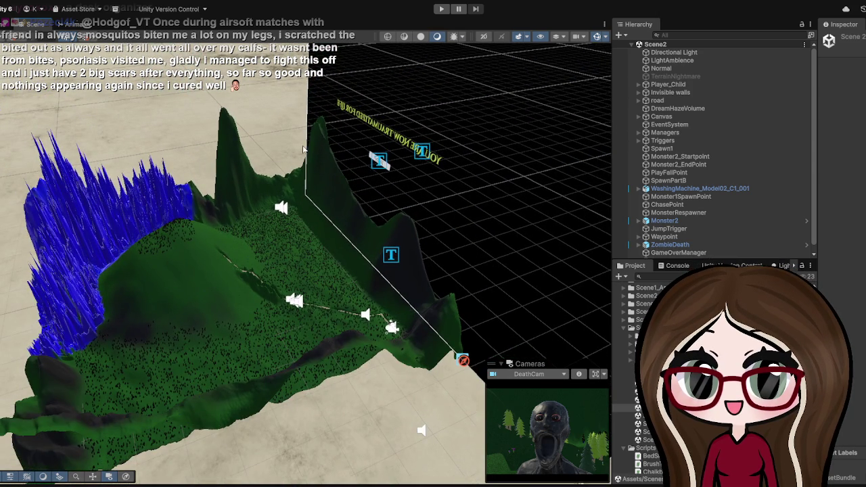
scroll(314, 142, up, 5)
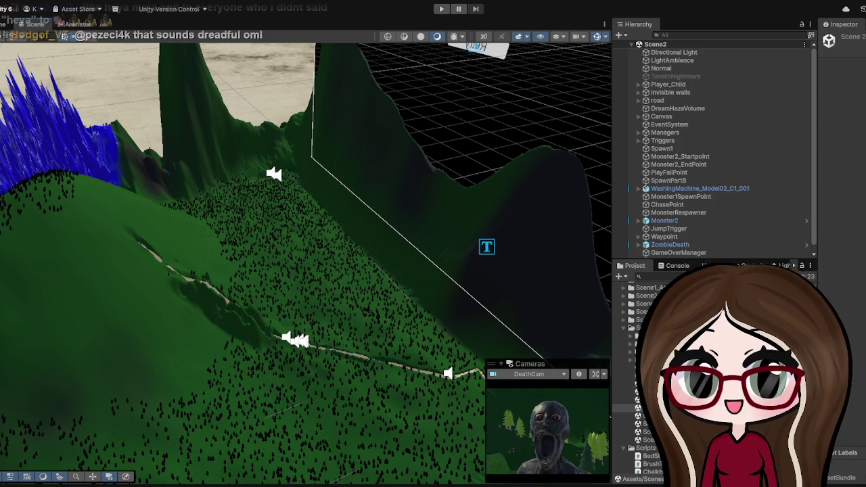
mouse_move(244, 278)
mouse_down()
mouse_move(290, 283)
mouse_move(304, 262)
mouse_move(277, 279)
mouse_move(290, 242)
mouse_up()
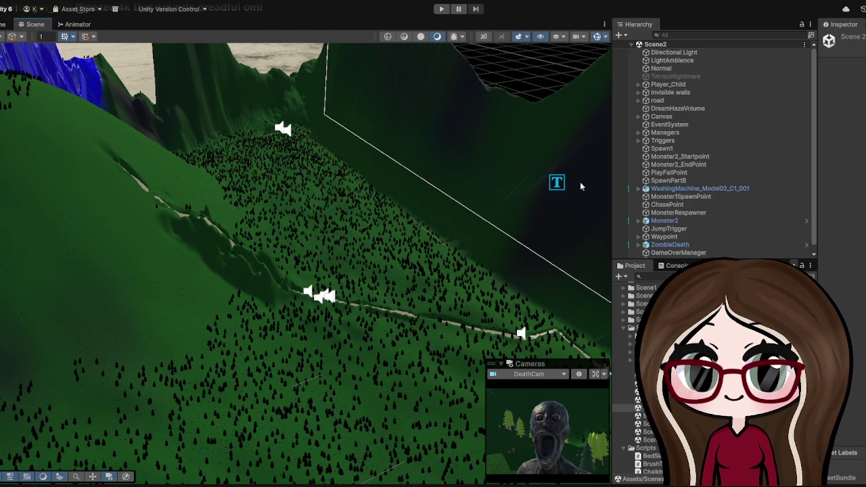
Widen the scene and asset lists, open Scene3, pan its layout and start a playtest
drag(612, 191, 449, 192)
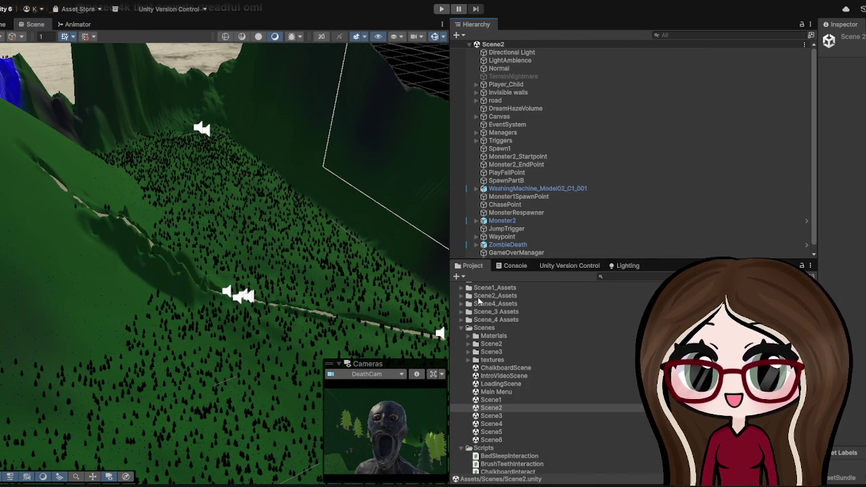
click(495, 415)
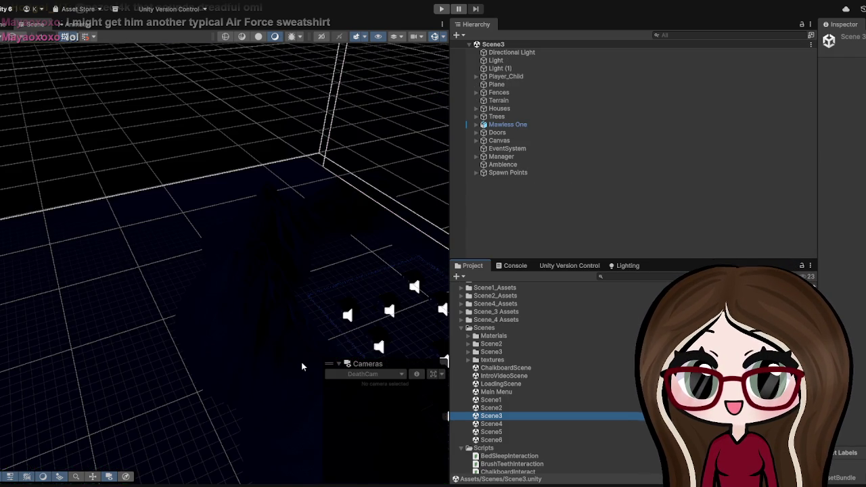
mouse_move(308, 298)
mouse_down()
mouse_move(414, 218)
mouse_move(359, 233)
mouse_move(277, 96)
mouse_move(263, 94)
mouse_up()
click(441, 9)
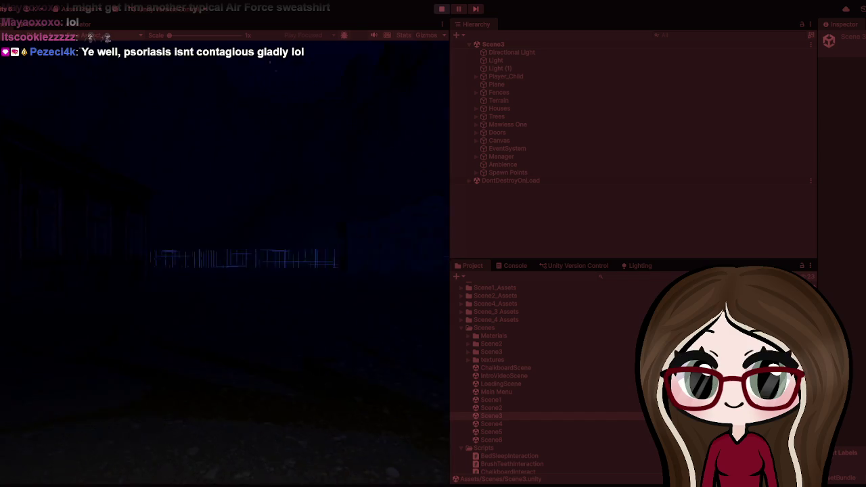
Playtest Scene3, looking up toward the night sky
key(Escape)
Stop the Scene3 playtest, enlarge the Project asset list, and open Scene4
click(443, 9)
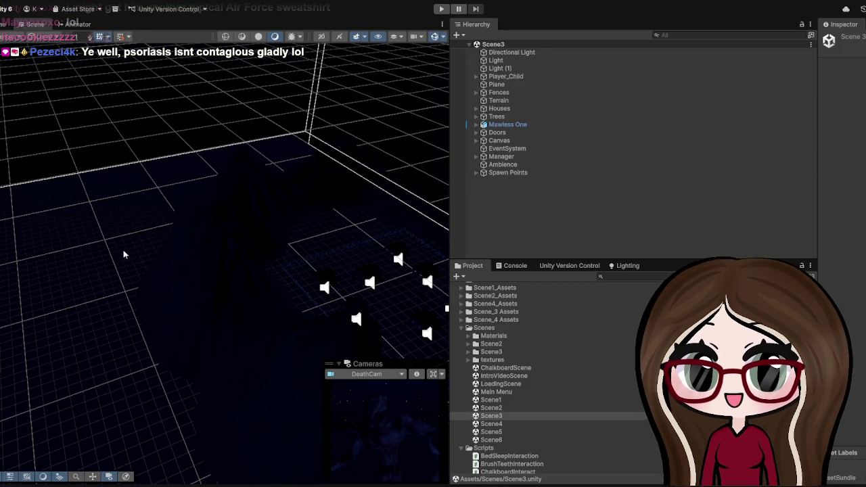
click(568, 261)
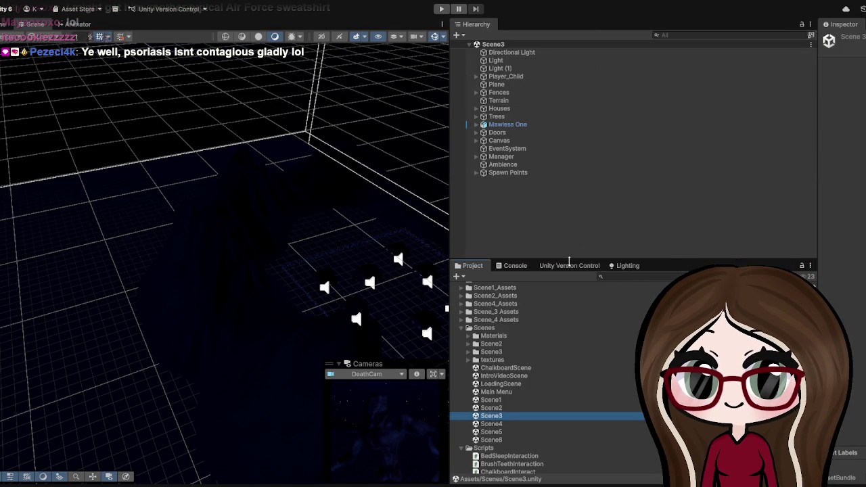
drag(569, 261, 566, 172)
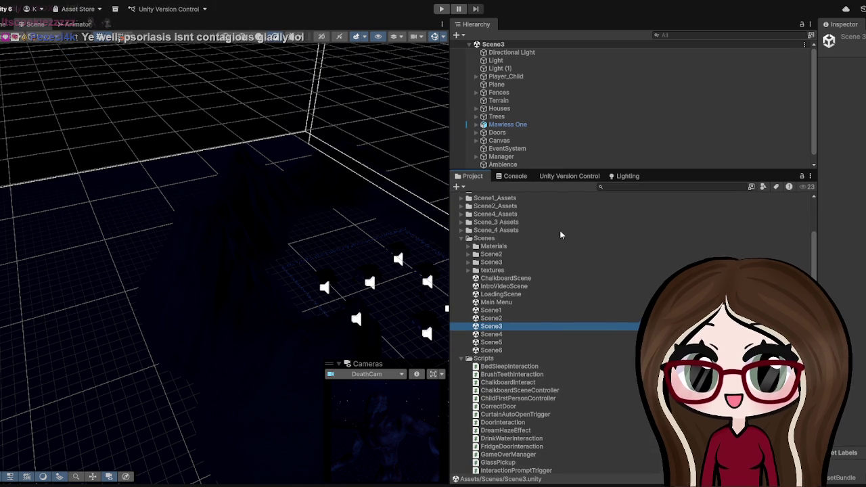
double_click(461, 335)
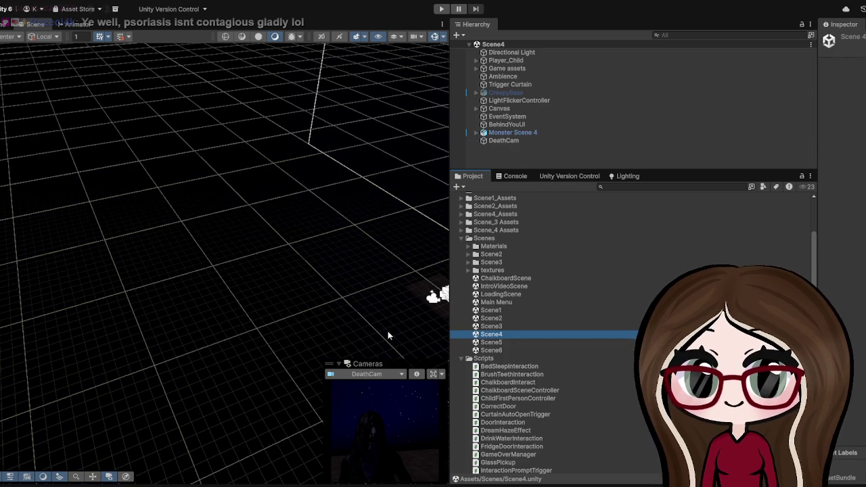
Frame Player_Child in Scene4's bedroom, look over the room, and start the playtest
click(502, 60)
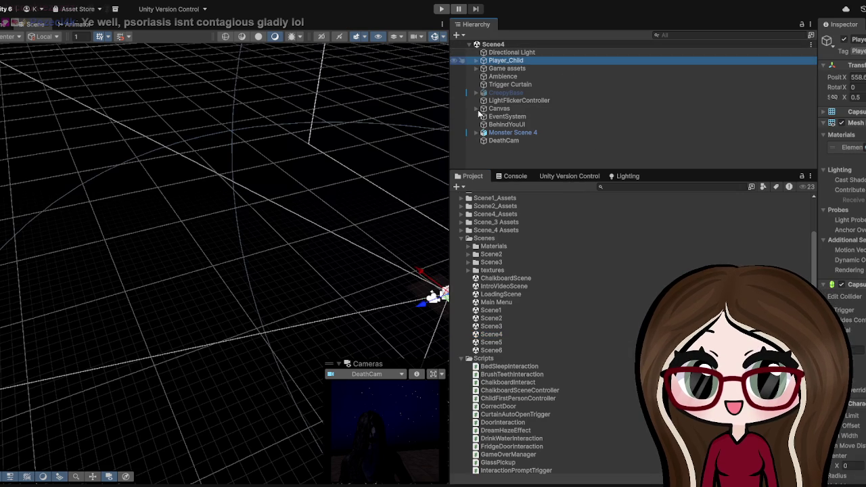
key(f)
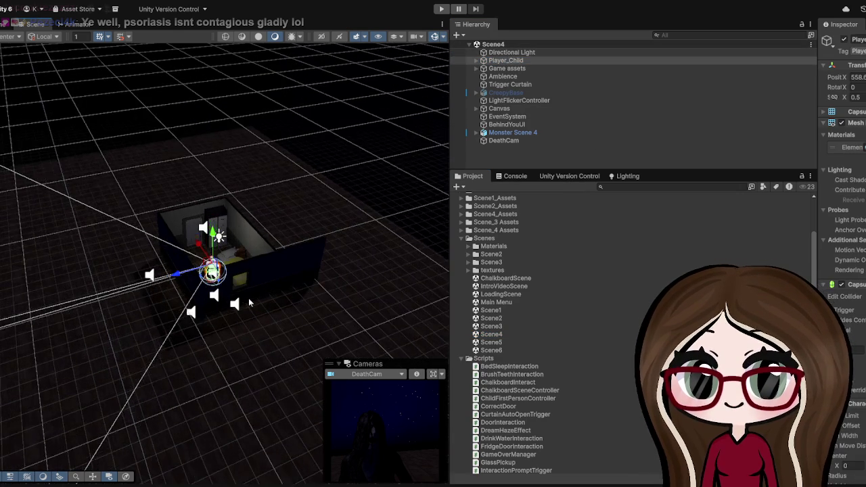
scroll(248, 299, up, 5)
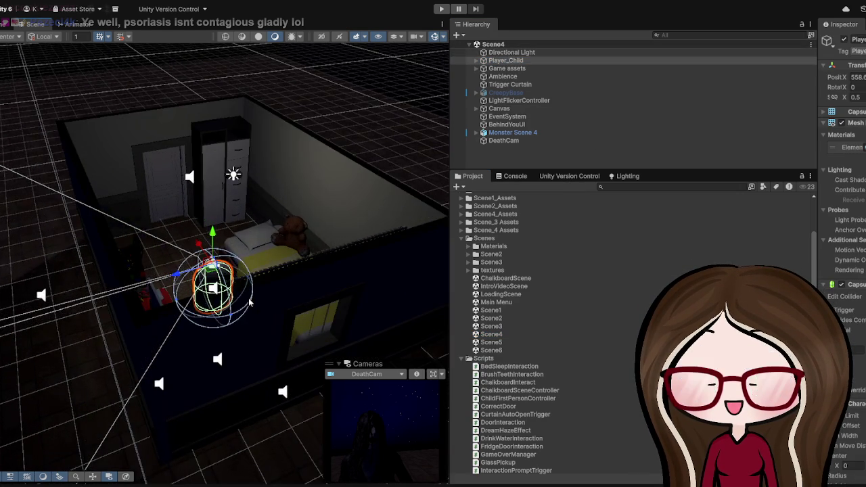
drag(248, 299, 247, 231)
scroll(247, 231, up, 6)
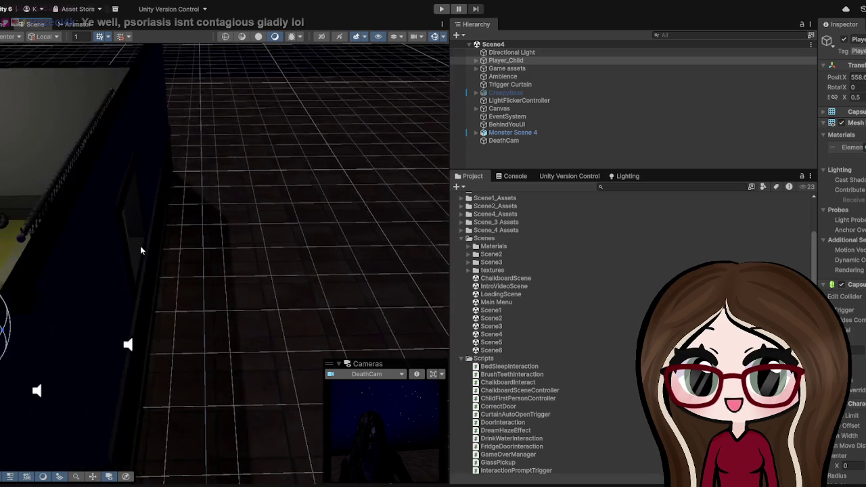
scroll(131, 255, down, 5)
scroll(161, 250, up, 2)
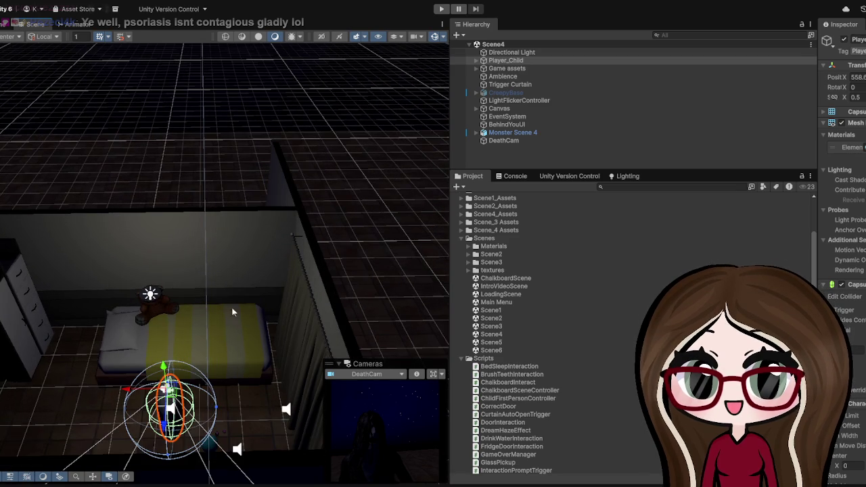
click(441, 9)
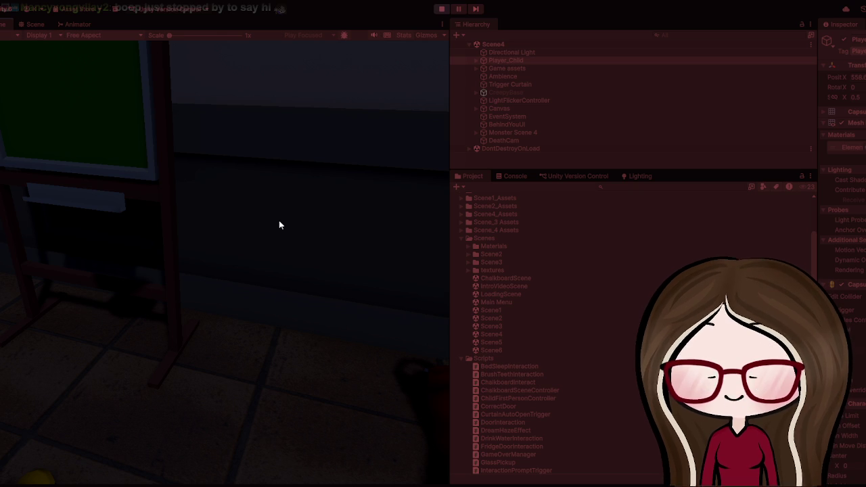
Walk the player toward the chalkboard easel, then stop the Scene4 playtest
key(w)
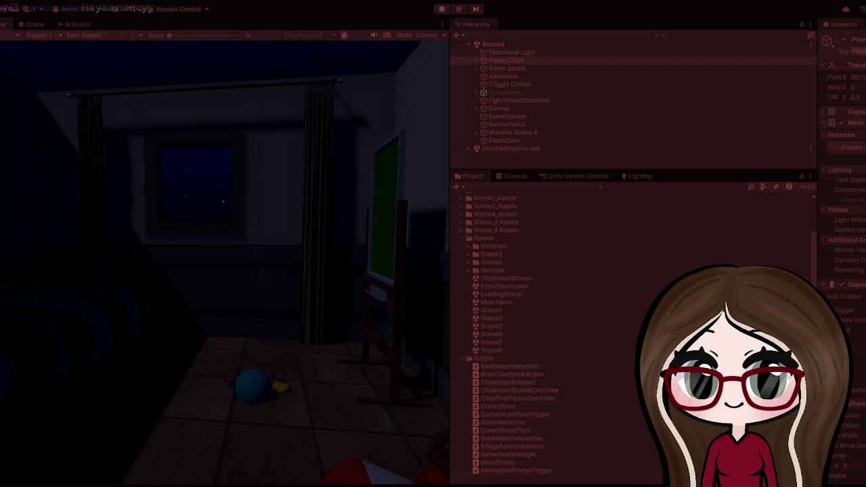
key(Escape)
click(442, 11)
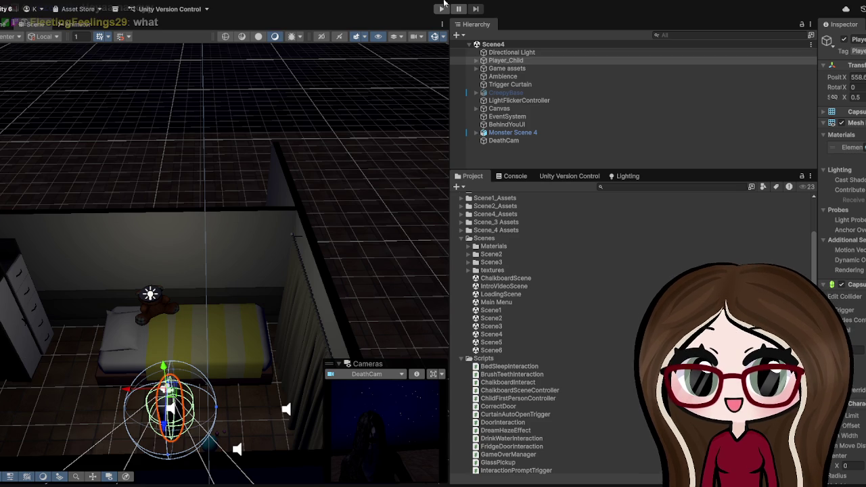
key(ctrl+p)
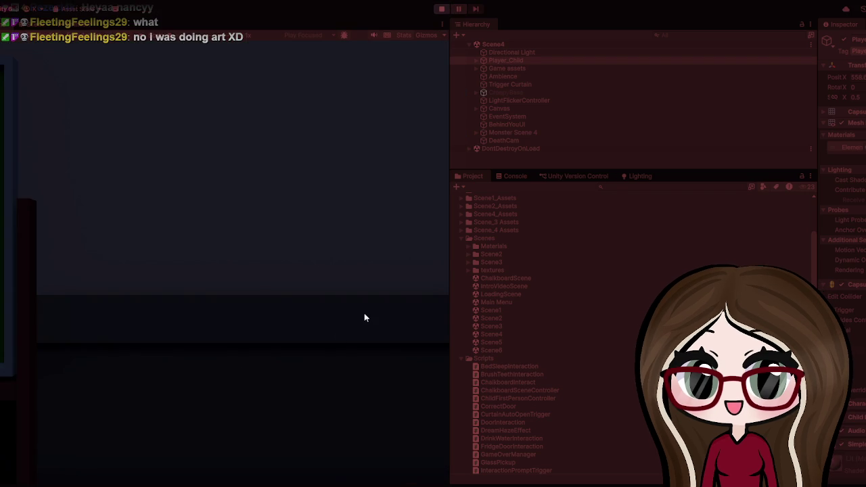
click(364, 318)
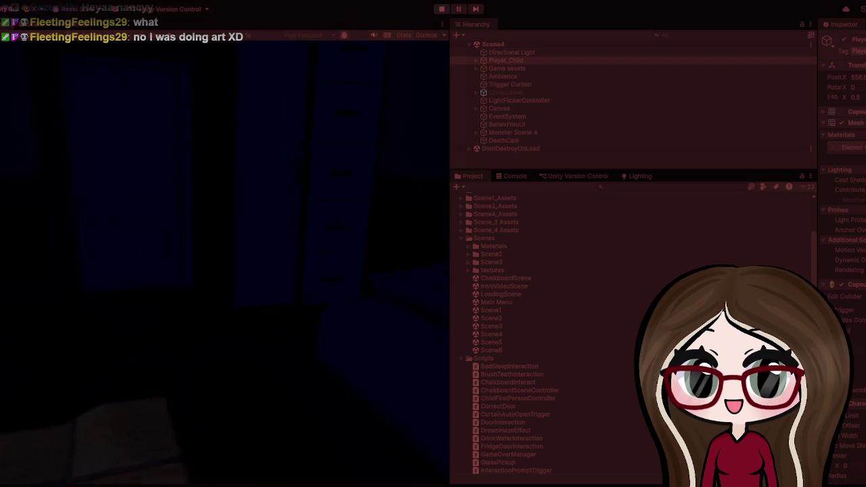
key(w)
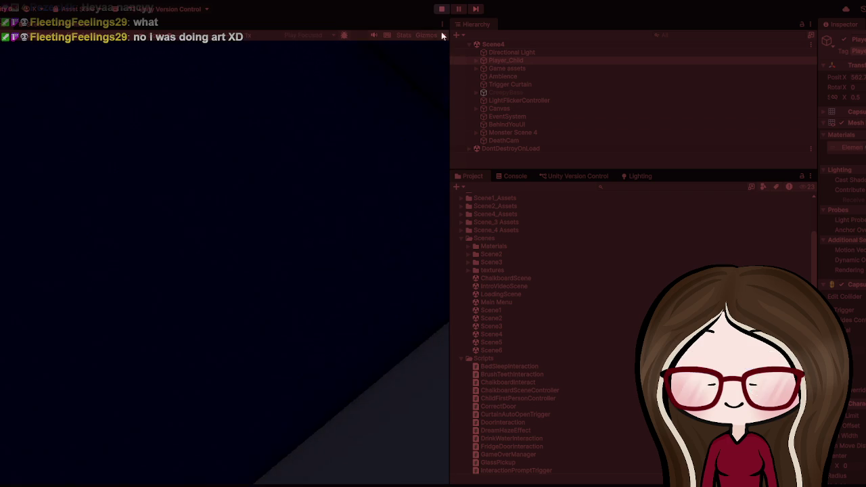
click(441, 8)
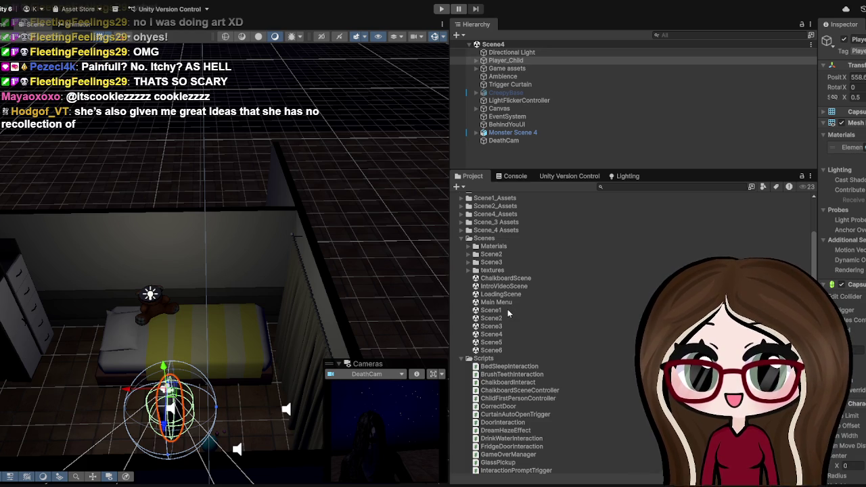
Open Scene5, frame Player_Child, and enter Play mode with Ctrl+P
click(492, 341)
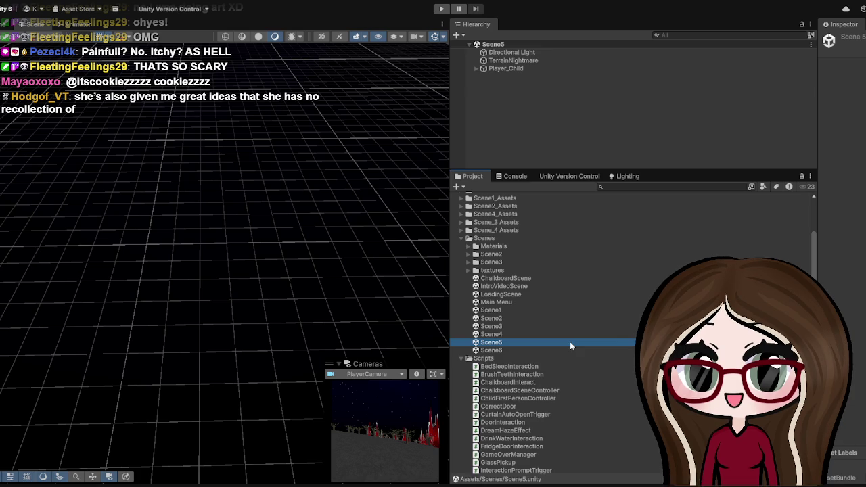
double_click(483, 70)
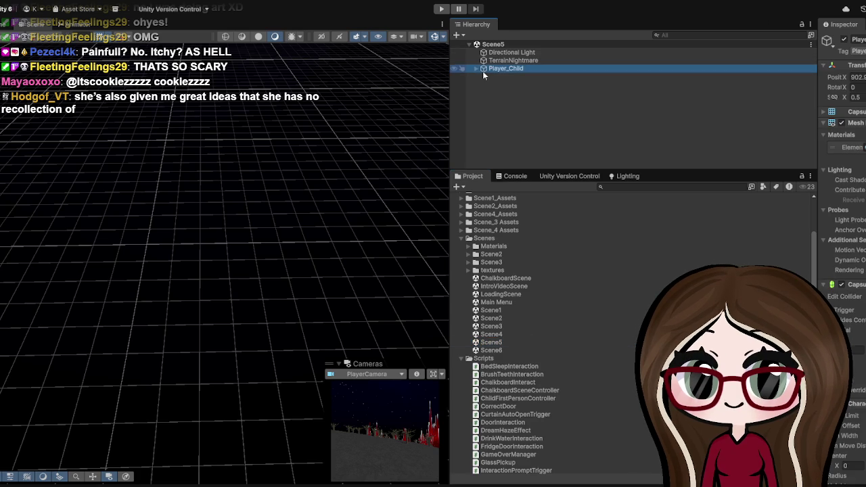
key(ctrl+p)
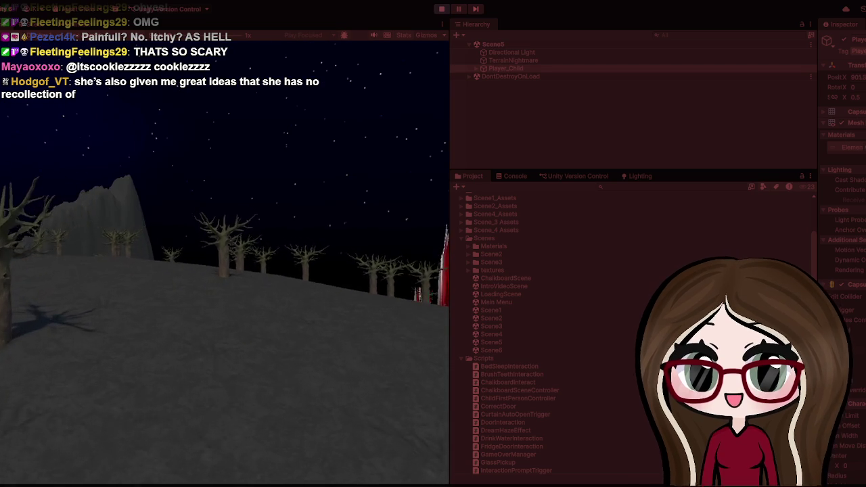
Walk the player past Scene5's dead trees right up to the red spires, then stop playtesting
key(w)
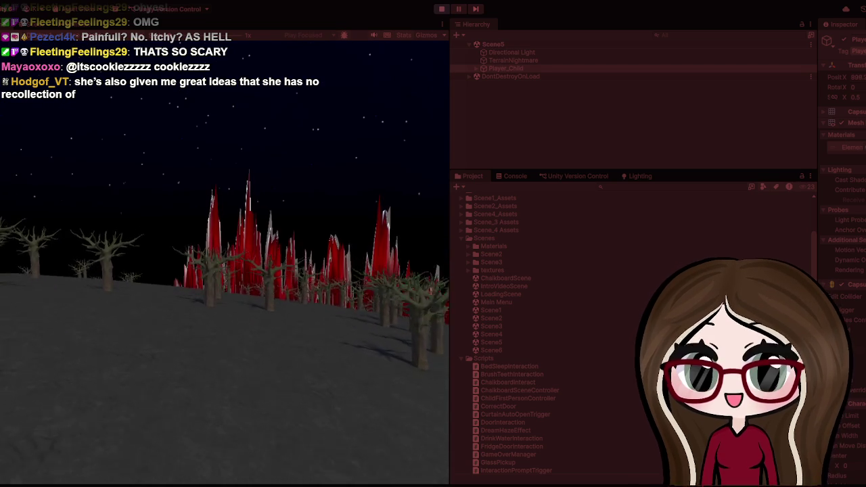
key(w)
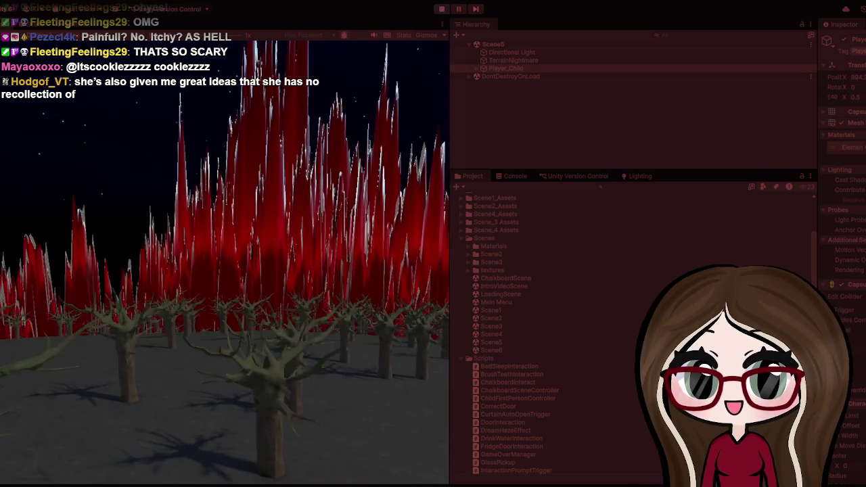
key(w)
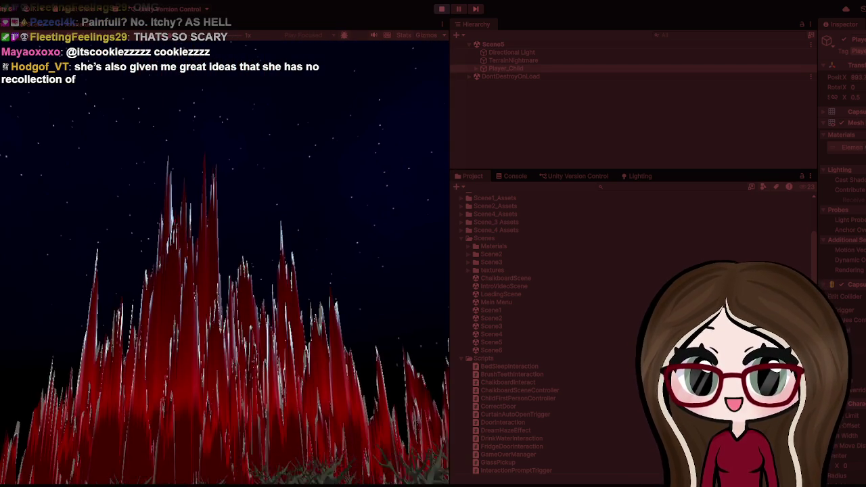
key(w)
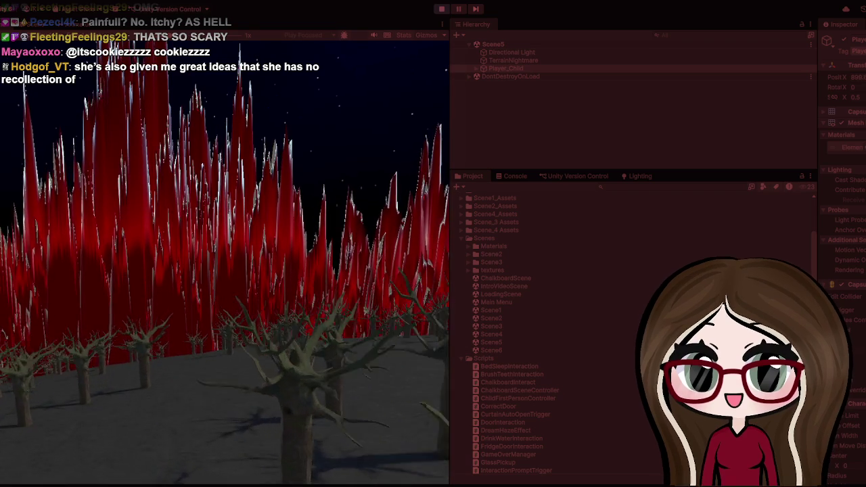
key(w)
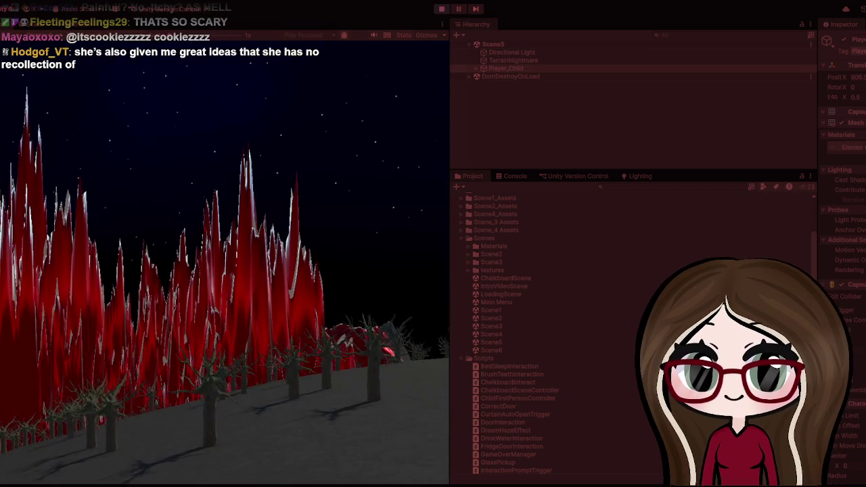
key(w)
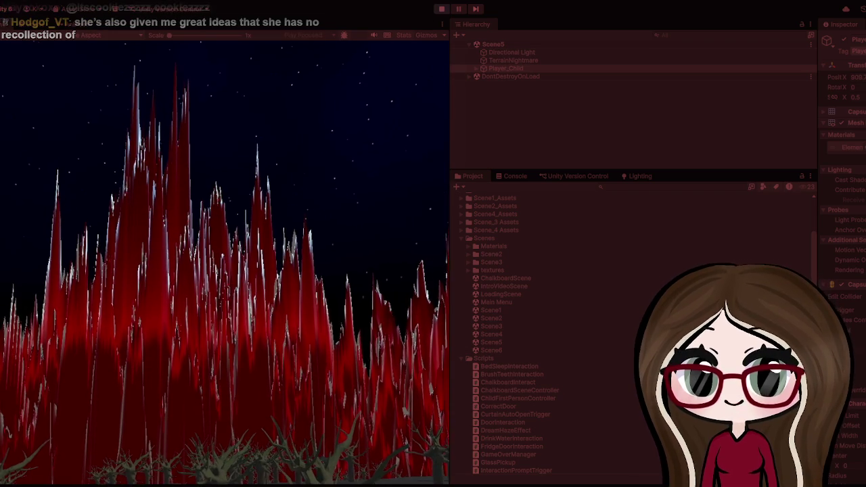
key(w)
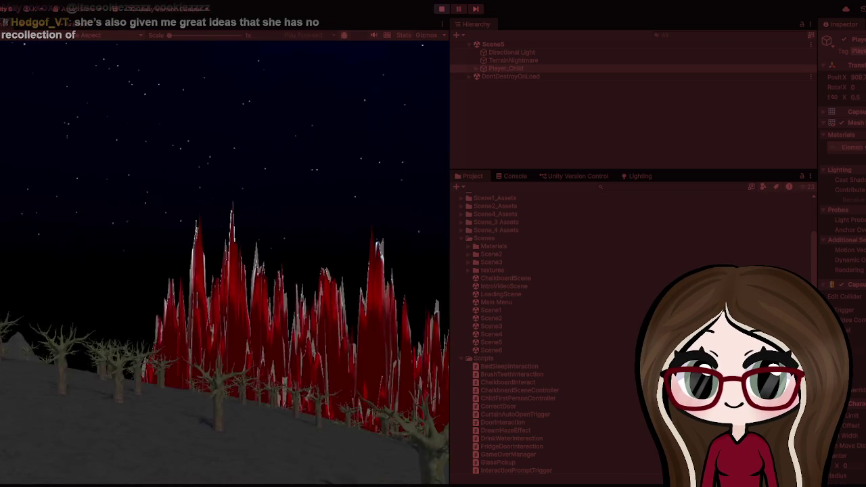
key(w)
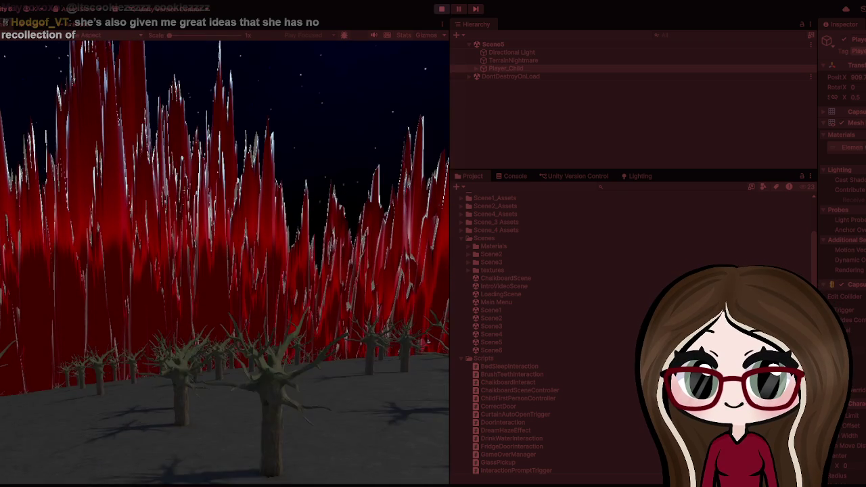
key(w)
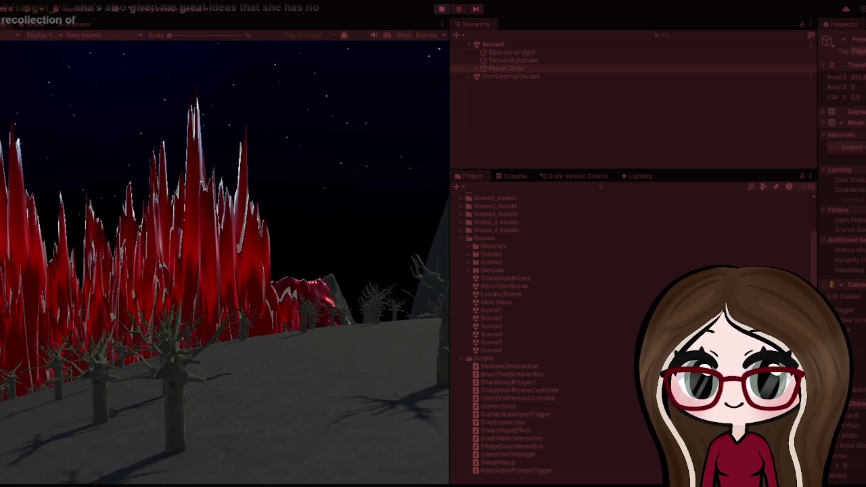
key(w)
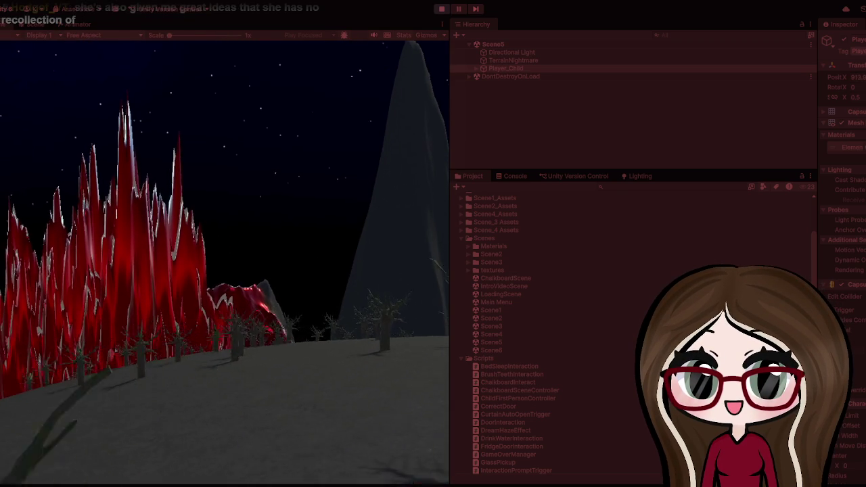
key(w)
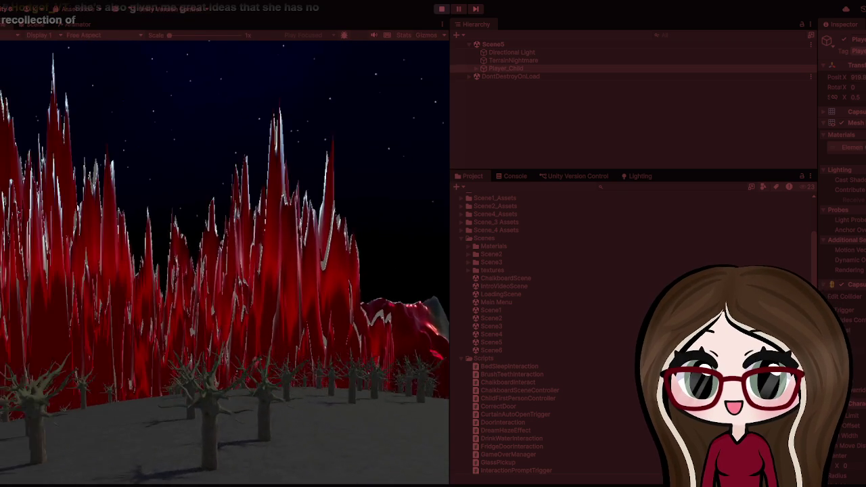
key(w)
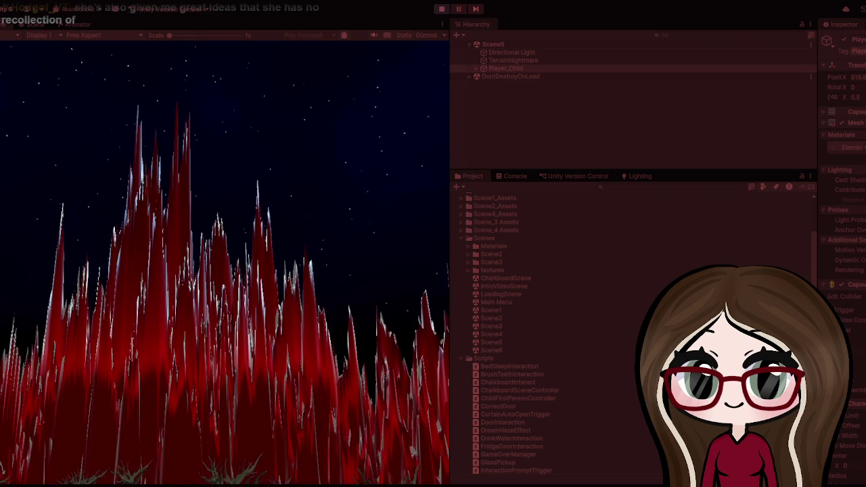
click(440, 10)
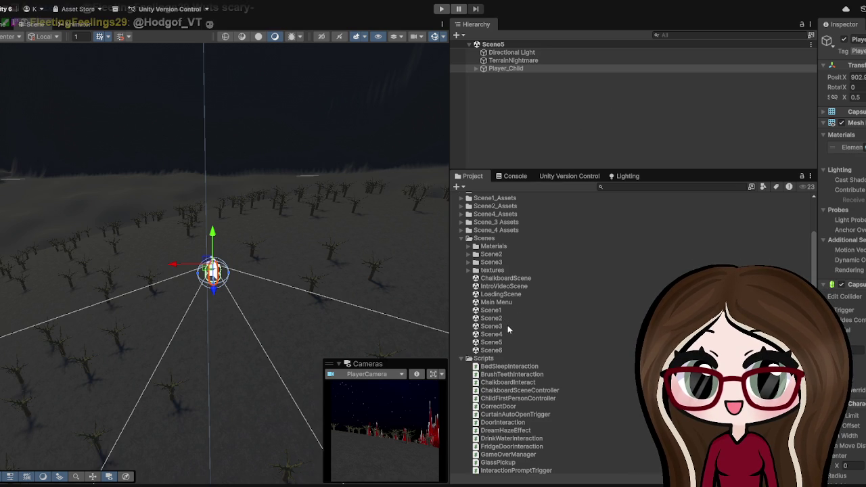
Open Scene6 from the Project window's Scenes folder, replacing Scene5
click(492, 349)
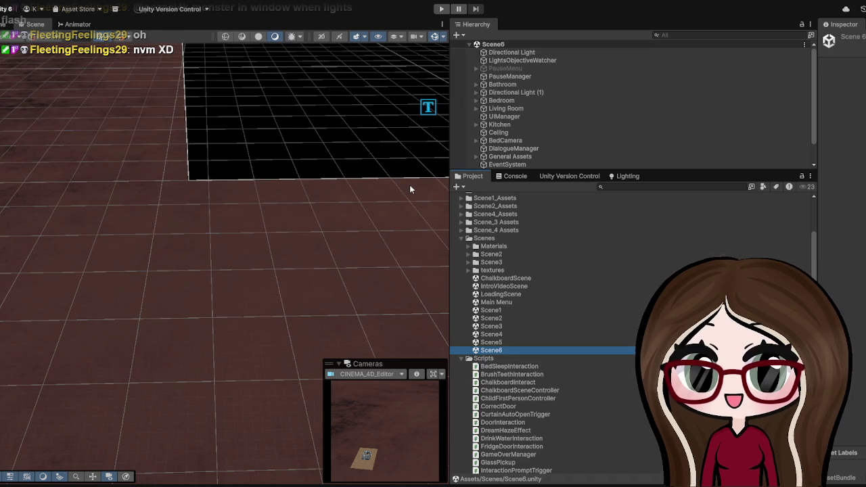
Select Player_Child in Scene6's hierarchy and frame it in the Scene view
scroll(520, 79, down, 2)
scroll(520, 79, up, 2)
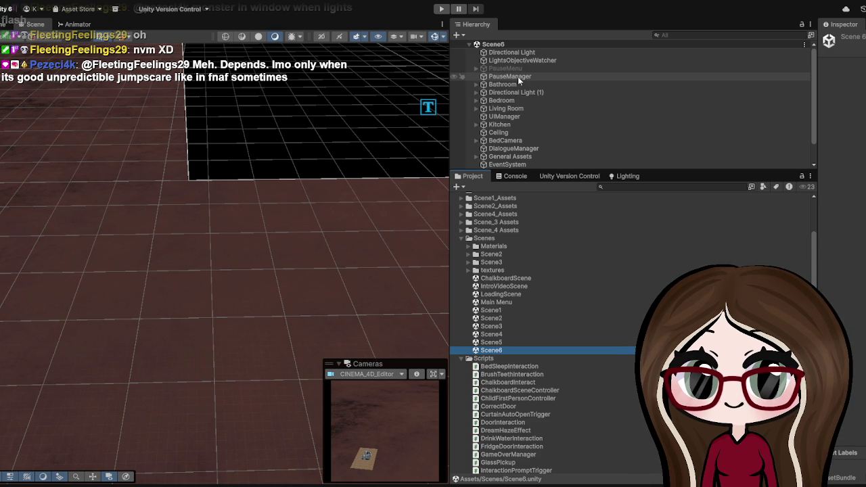
scroll(517, 76, down, 1)
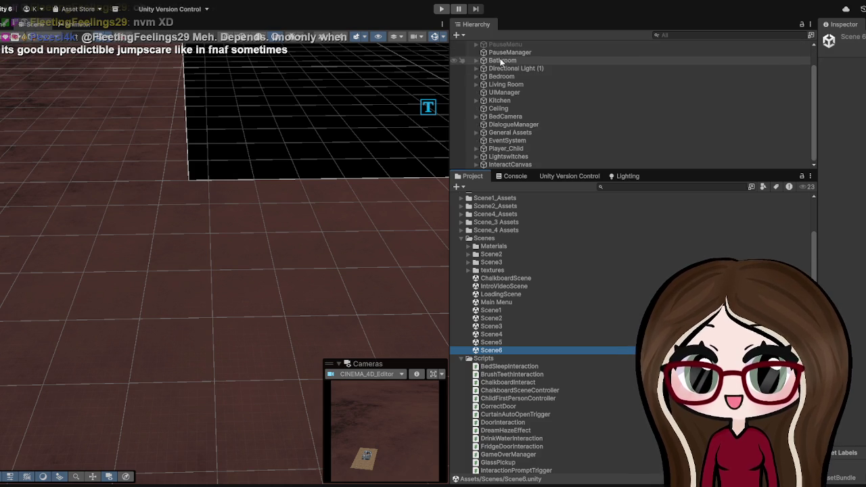
double_click(521, 146)
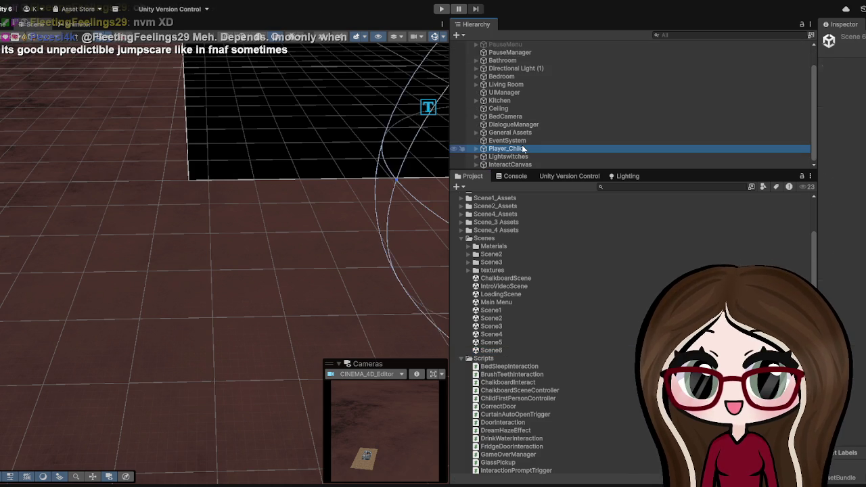